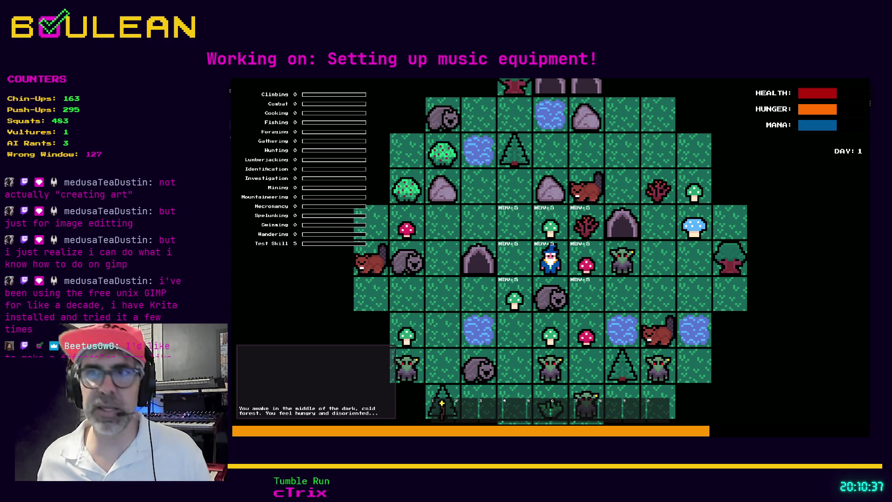
Stop the running game, switch to the browser, and open the Lospec palette list.
key("F8")
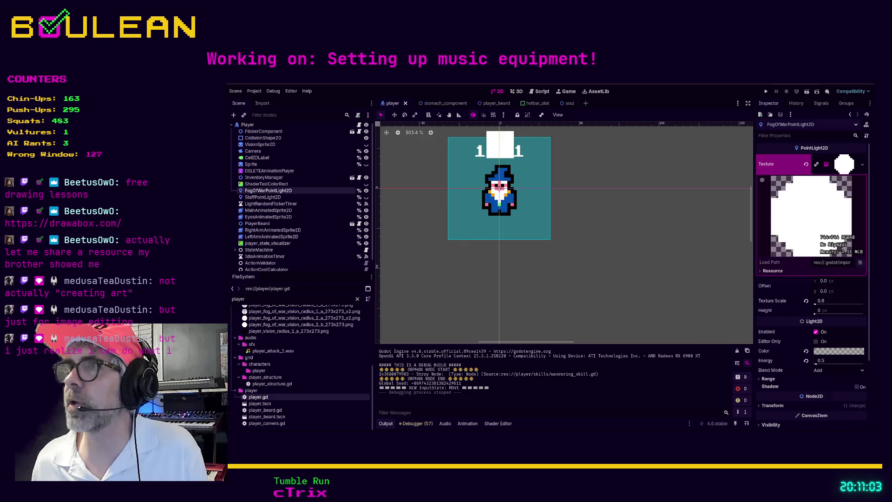
key("alt+Tab")
scroll(614, 309, "down", 1)
scroll(615, 307, "up", 1)
left_click(612, 152)
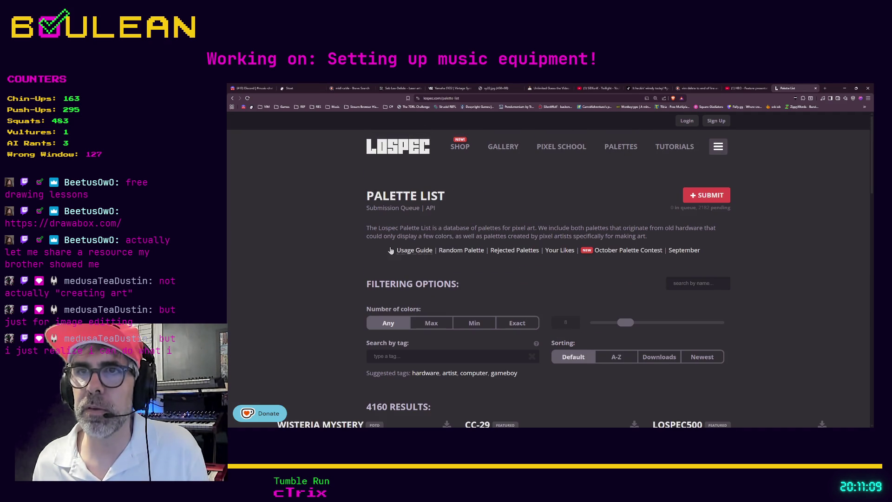
Scroll down the Lospec palette results and open the RESURRECT 64 palette page.
scroll(330, 246, "down", 3)
scroll(330, 246, "down", 3)
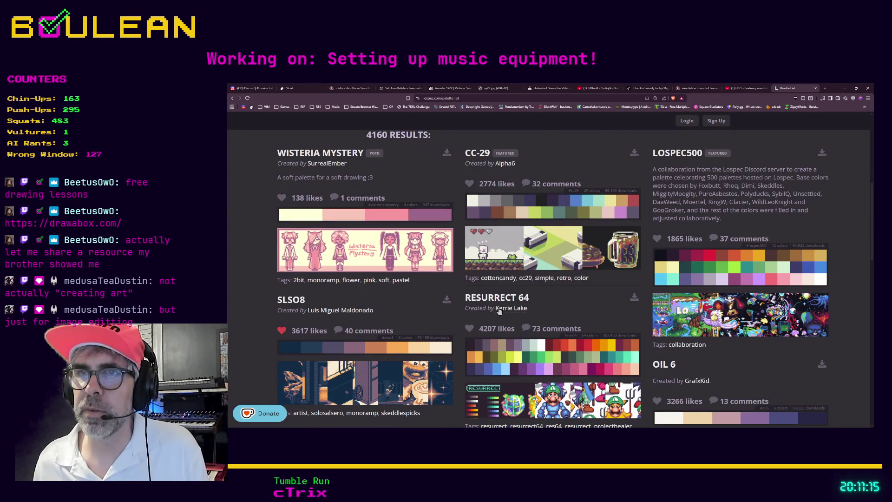
scroll(498, 310, "down", 1)
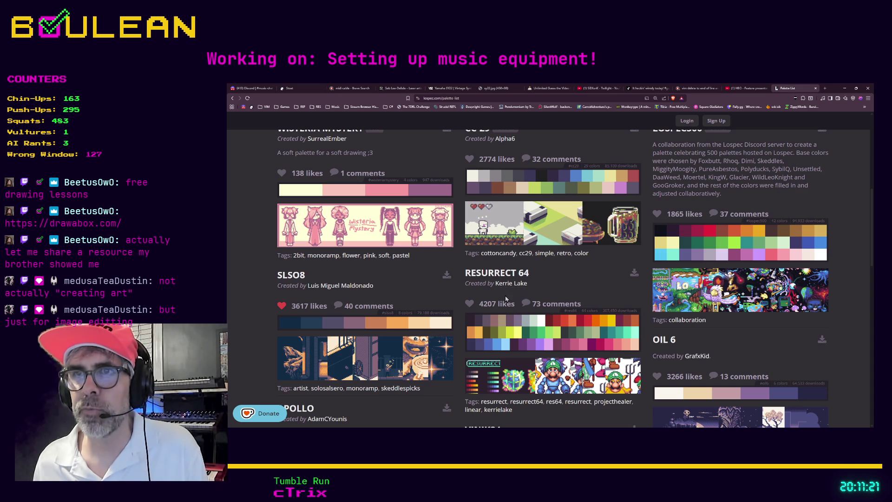
left_click(495, 274)
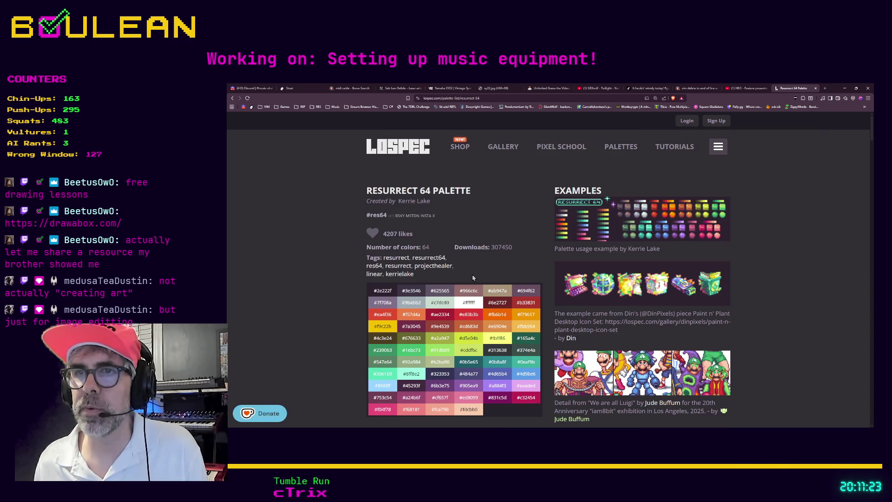
Scroll through the Resurrect 64 colours and hex codes, then minimize the browser.
scroll(391, 265, "down", 1)
scroll(391, 266, "down", 1)
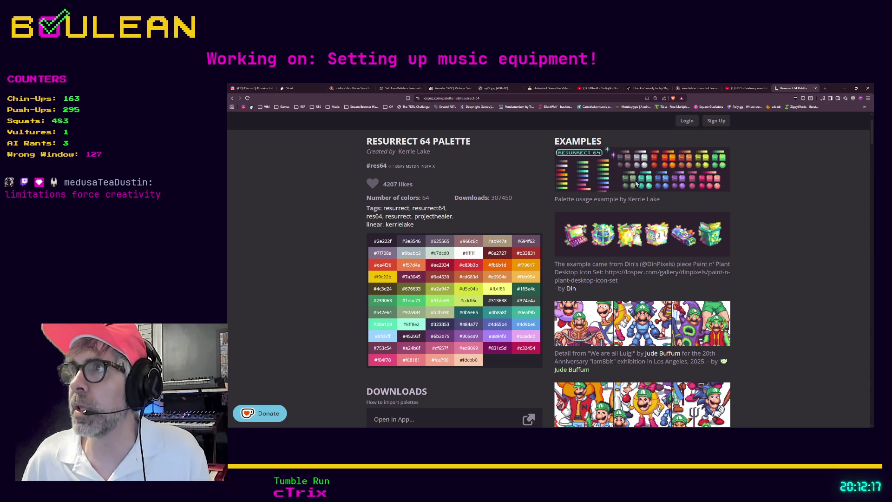
left_click(843, 88)
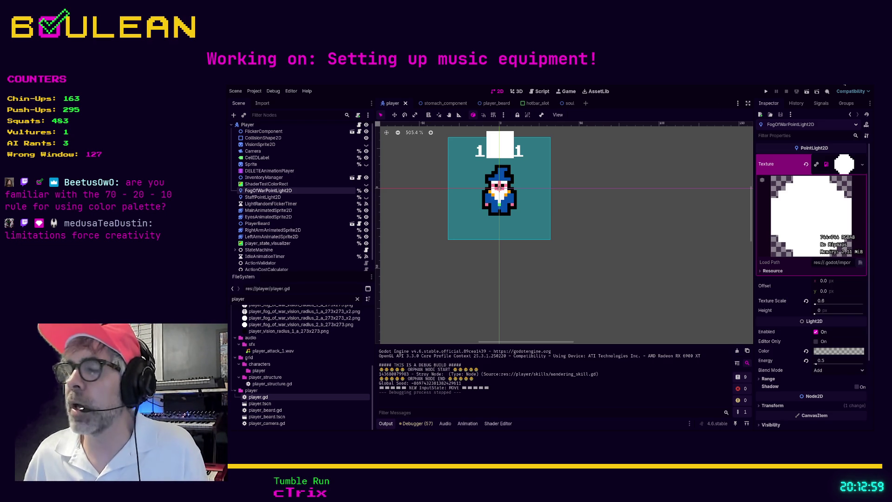
Search 'pico park' in a new browser tab and open the PICO PARK Portal site.
key("alt+Tab")
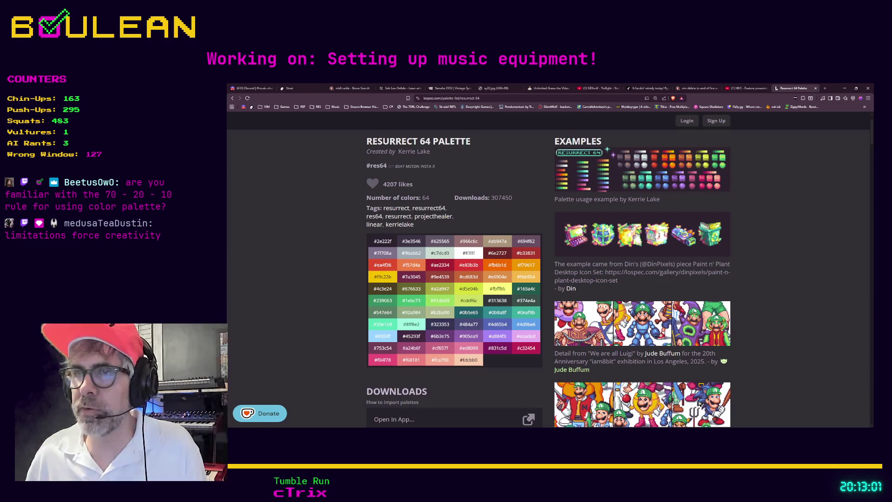
key("ctrl+t")
type("pico park")
key("Return")
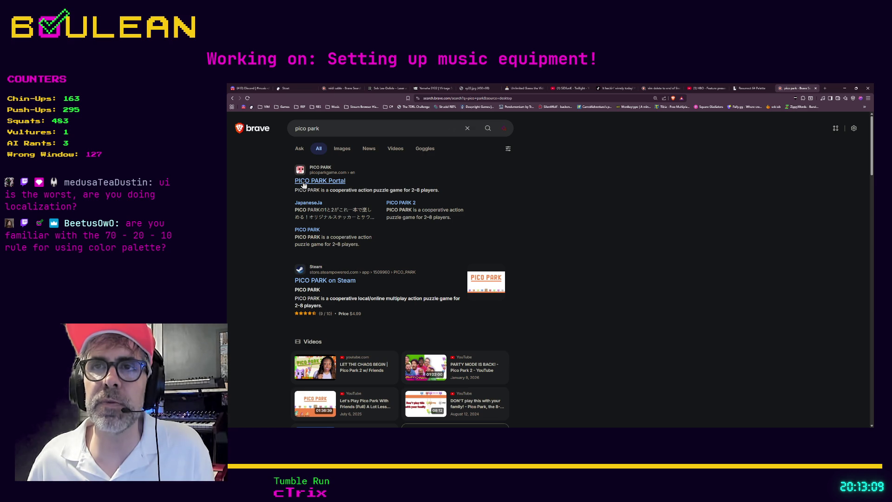
left_click(314, 186)
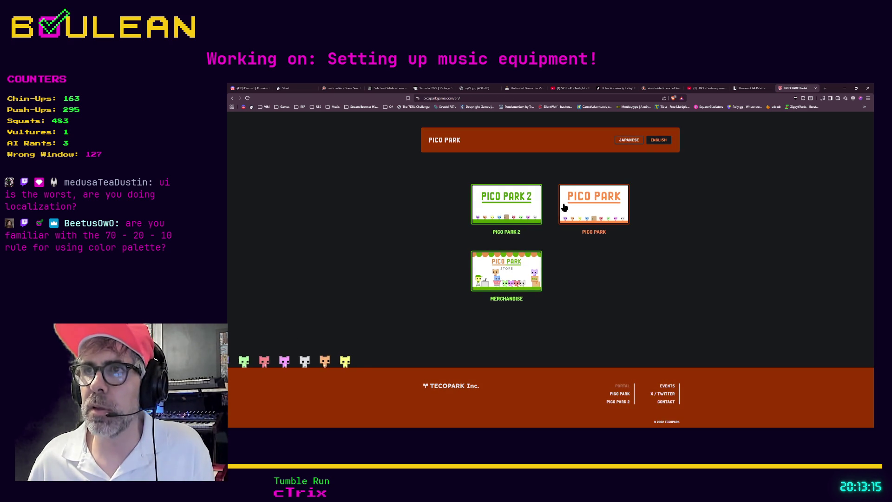
Open the original PICO PARK game page and select its co-op puzzle tagline.
left_click(585, 211)
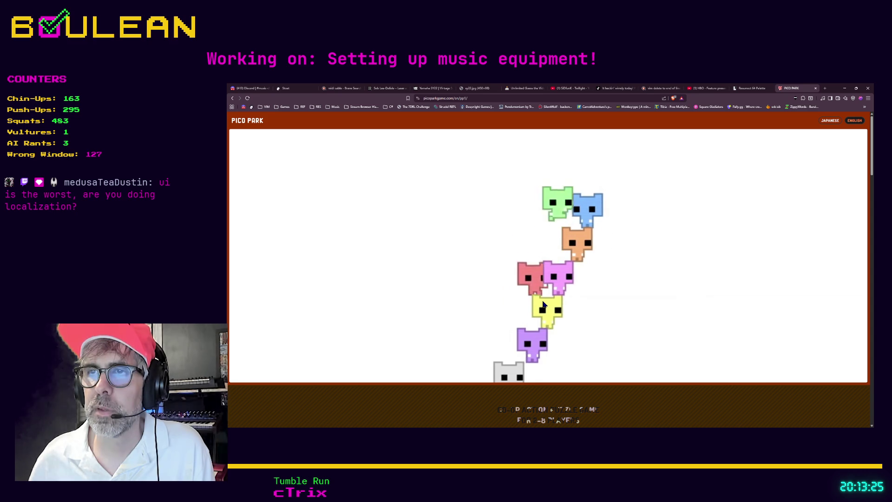
scroll(543, 304, "down", 2)
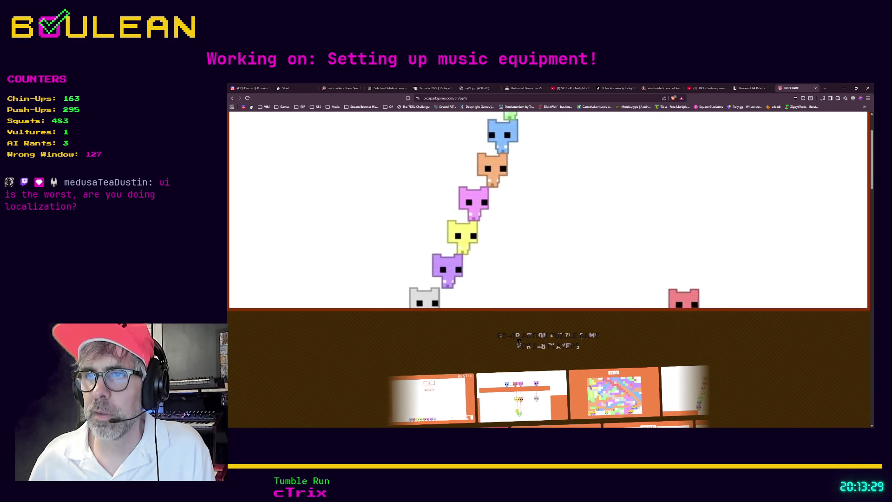
scroll(532, 336, "down", 2)
left_click_drag(498, 235, 584, 250)
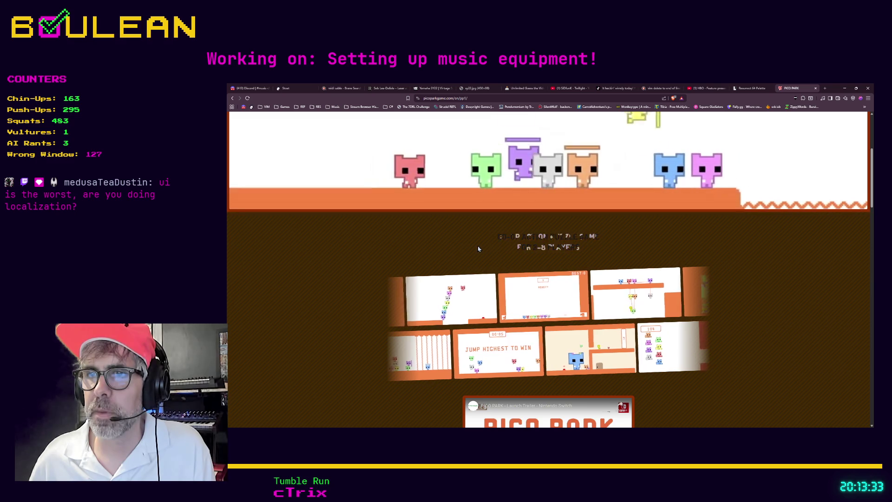
Scroll down the PICO PARK page and show the 8-player level demo.
scroll(422, 261, "down", 2)
scroll(421, 261, "down", 2)
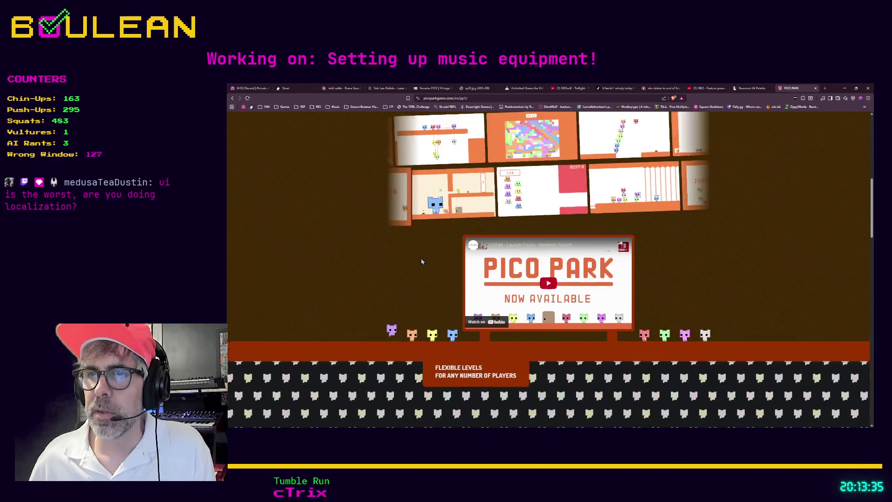
scroll(421, 261, "down", 1)
scroll(421, 262, "down", 1)
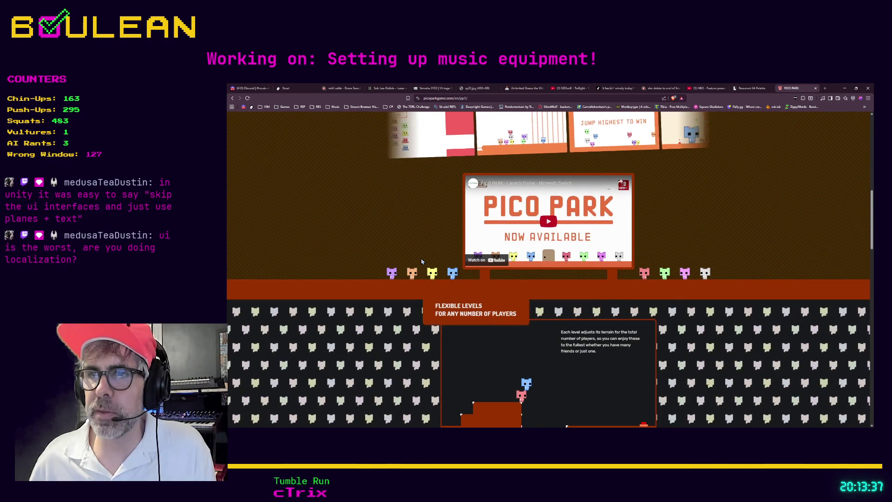
scroll(421, 261, "down", 3)
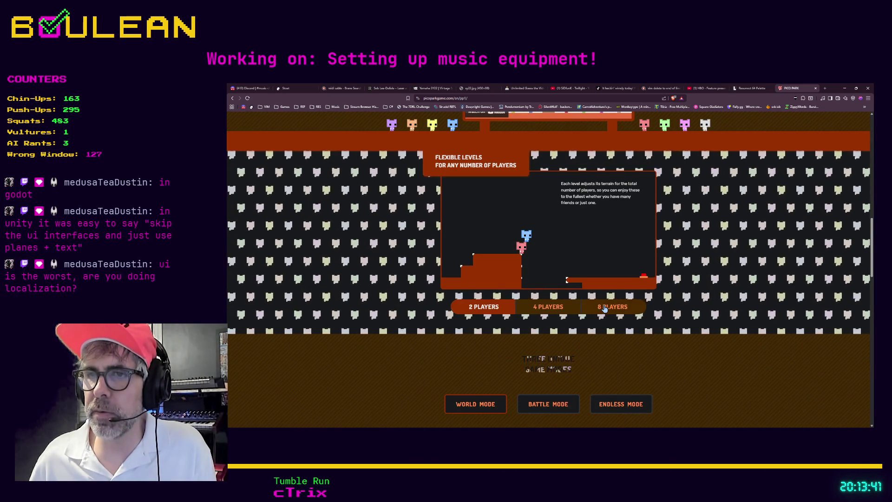
left_click(604, 309)
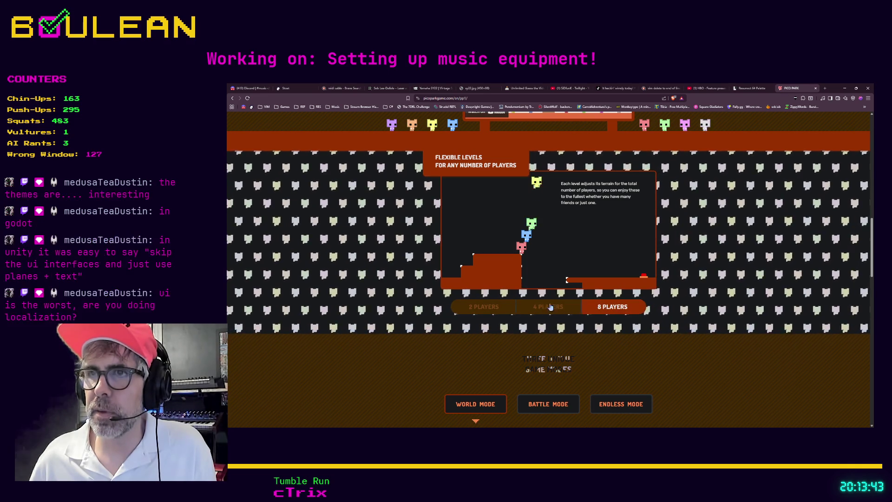
Preview the fourth, then third World Mode screenshot, and minimize the browser.
scroll(446, 303, "down", 2)
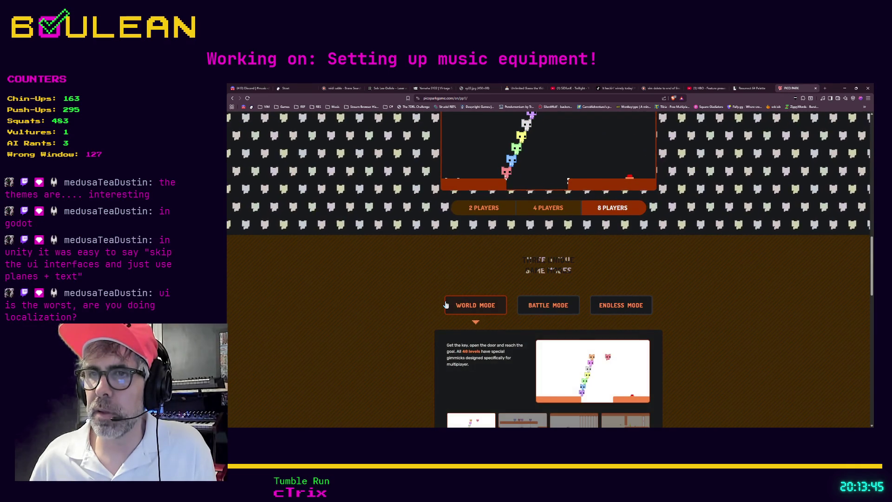
scroll(446, 305, "up", 1)
scroll(445, 303, "up", 10)
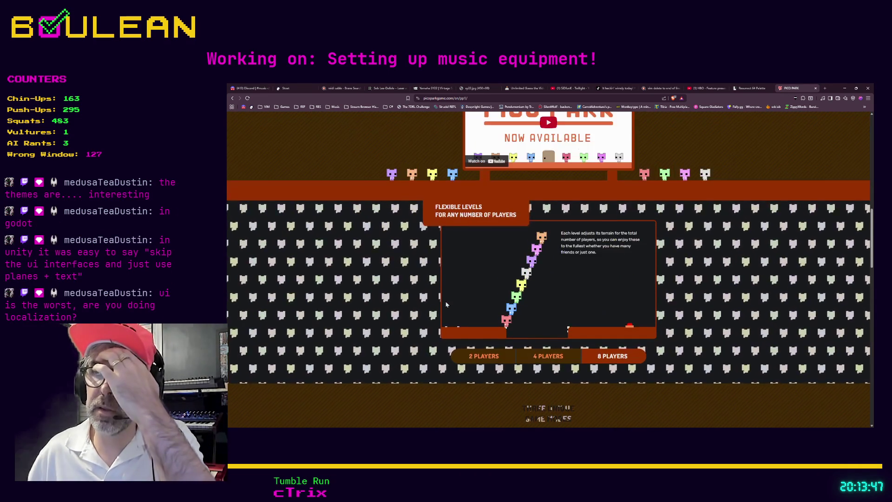
scroll(451, 305, "up", 3)
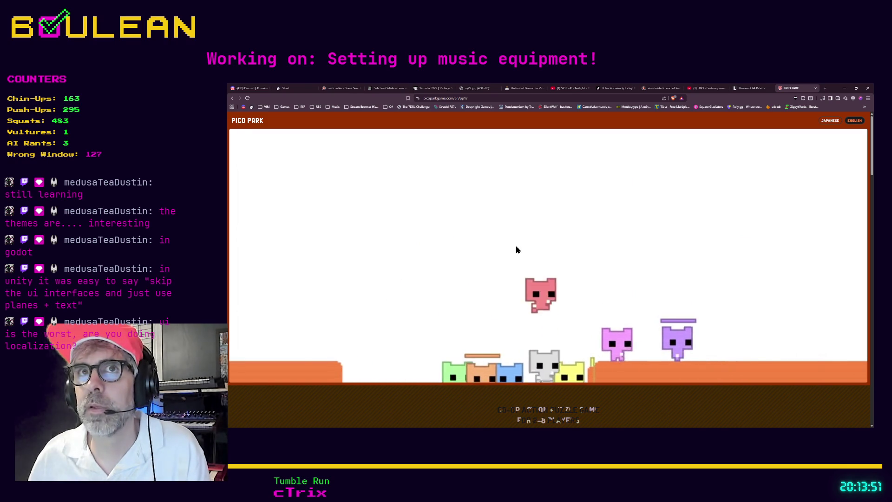
scroll(531, 223, "down", 1)
scroll(531, 223, "down", 15)
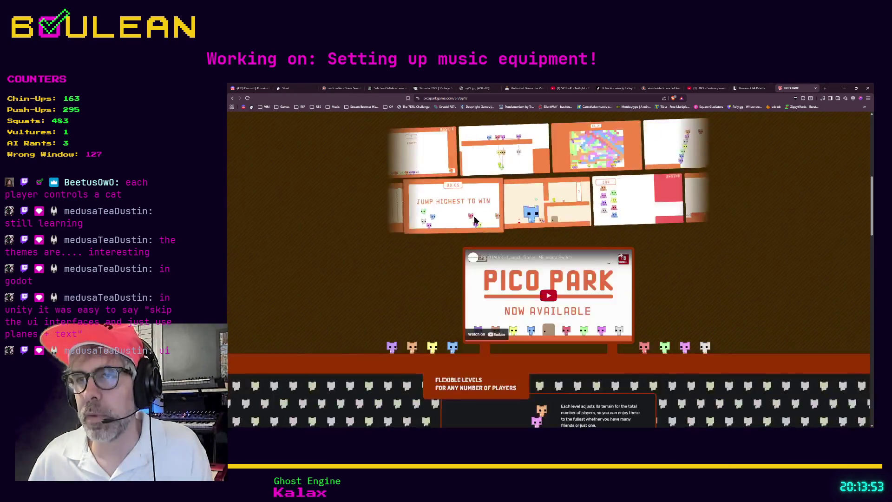
scroll(426, 225, "down", 5)
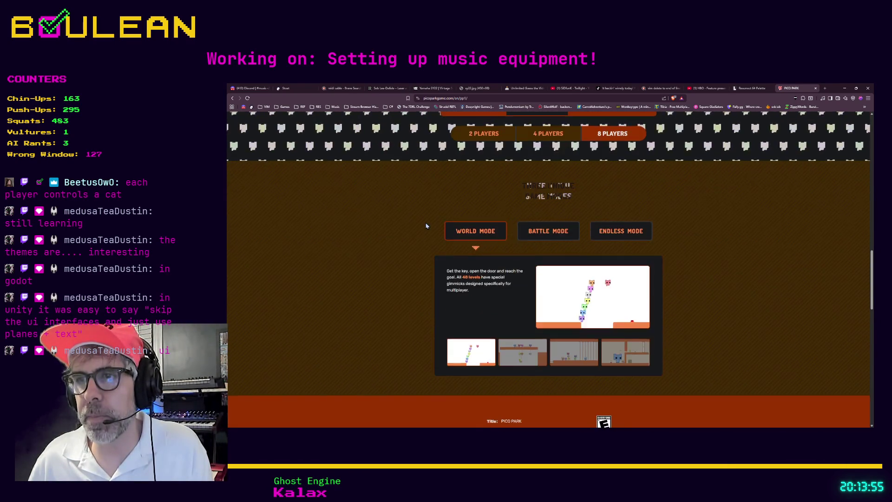
left_click(642, 243)
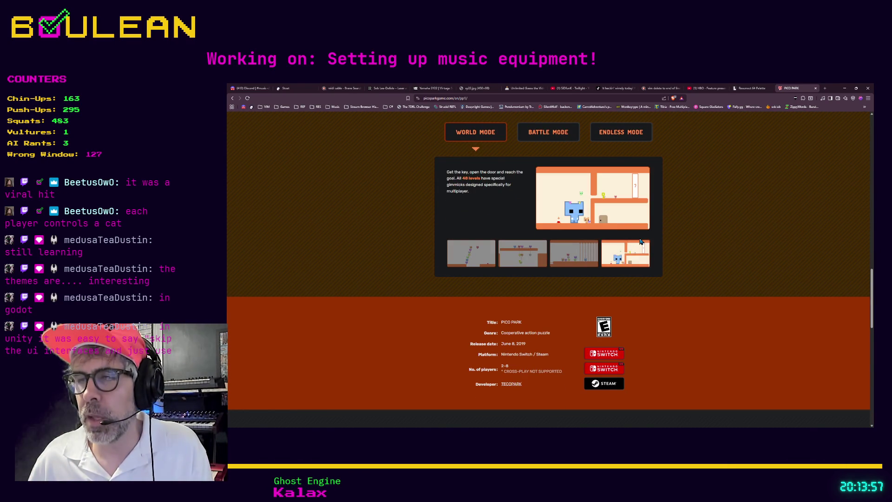
left_click(587, 265)
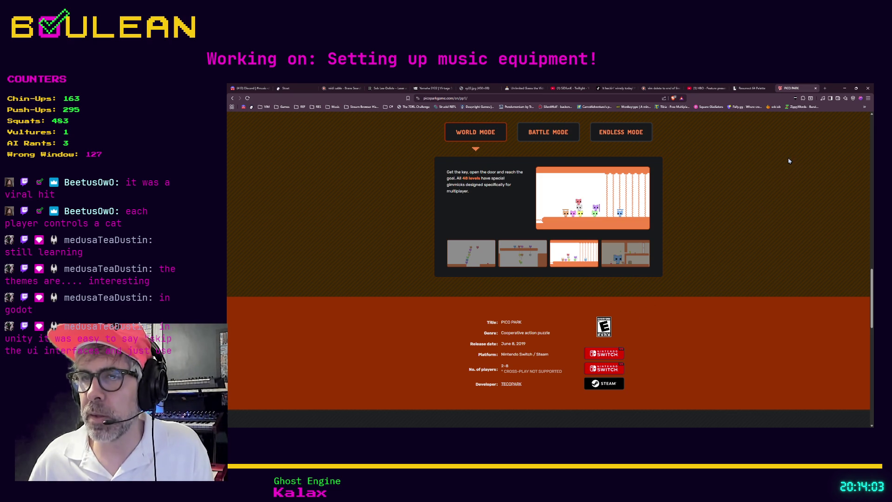
left_click(844, 89)
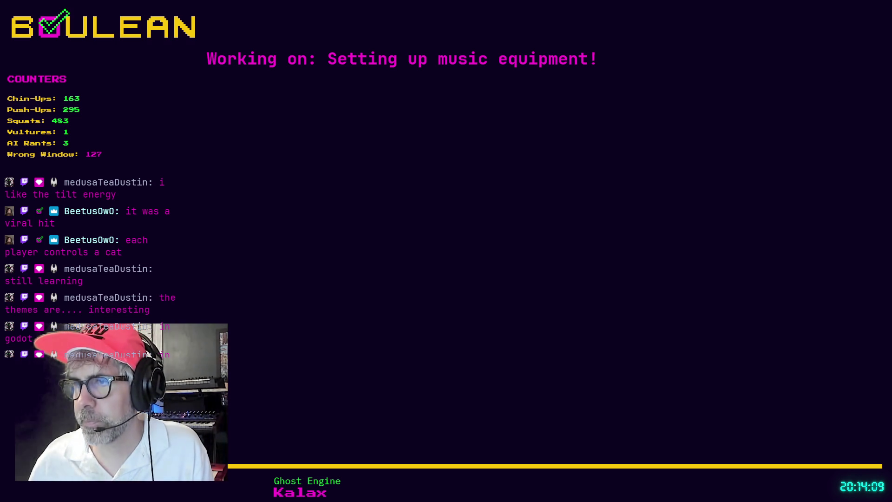
Switch back to the Godot editor window.
key("alt+Tab")
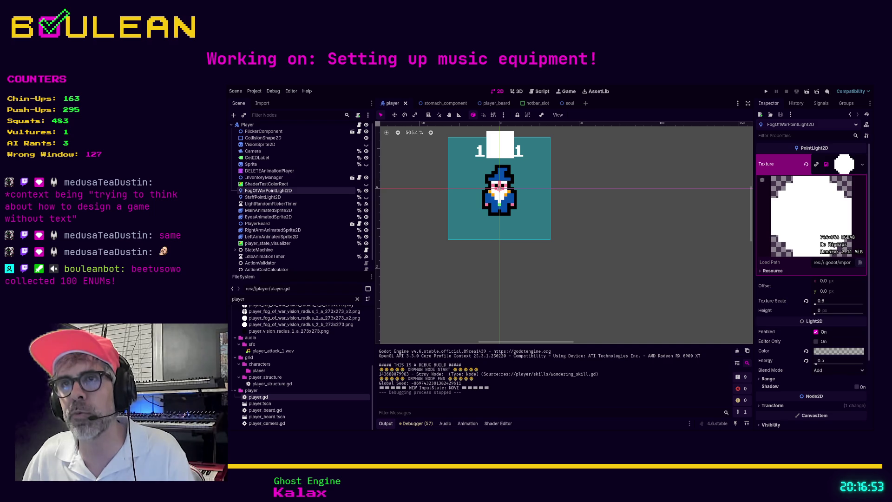
Open player.gd, select the Camera node, place the caret on line 61, and run the project.
left_click(540, 91)
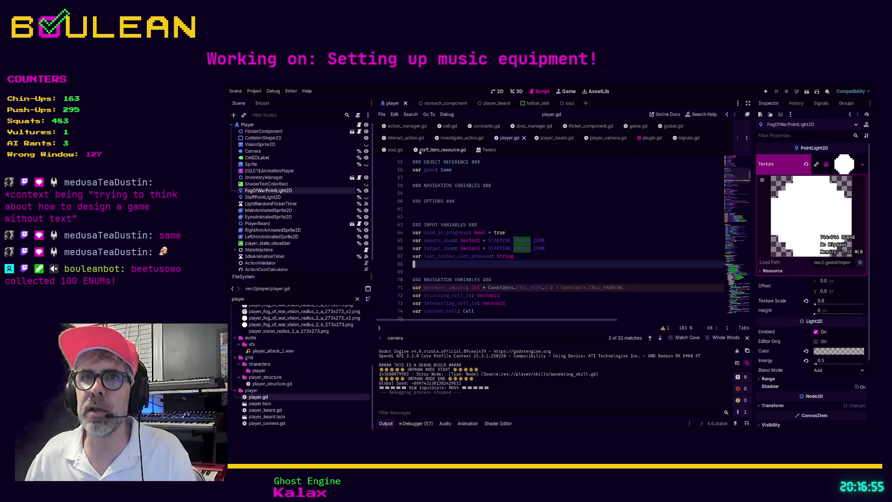
left_click(254, 151)
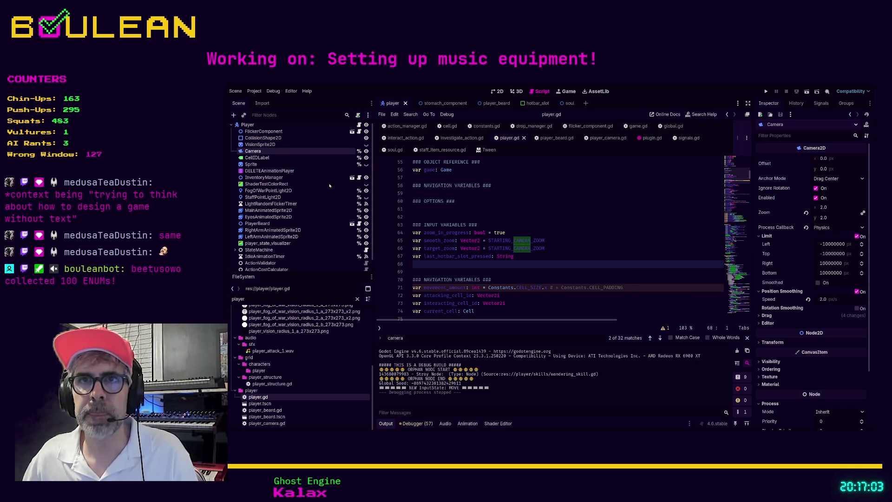
left_click(418, 209)
key("F5")
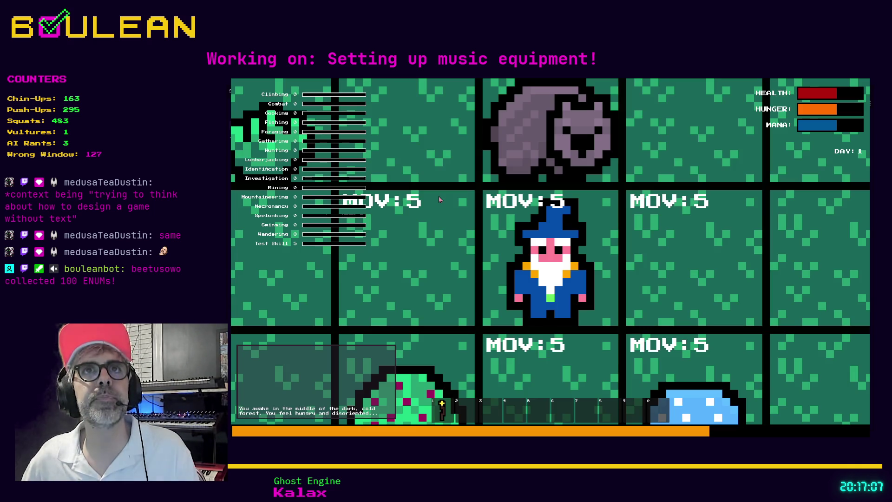
Collect the Blue Mushroom, kill the Wombat, and pick up its raw meat.
scroll(439, 200, "down", 5)
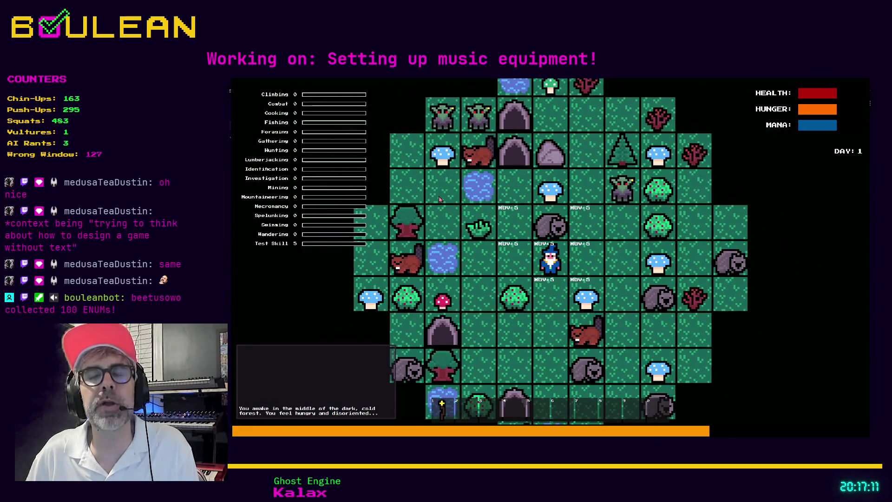
key("Right")
key("Down")
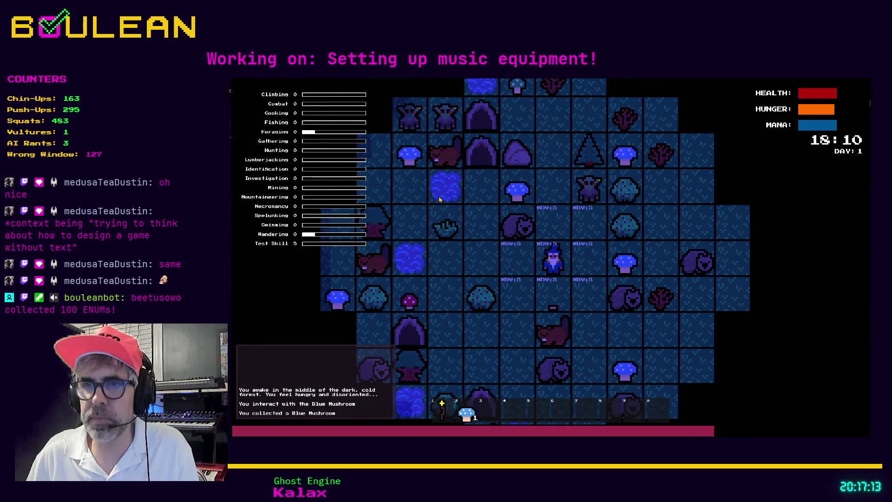
key("Right")
key("Down")
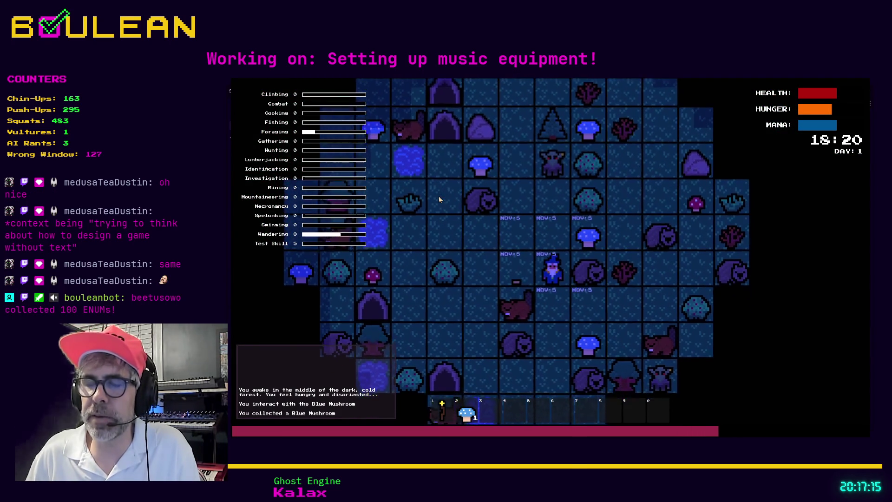
key("Right")
key("Right")
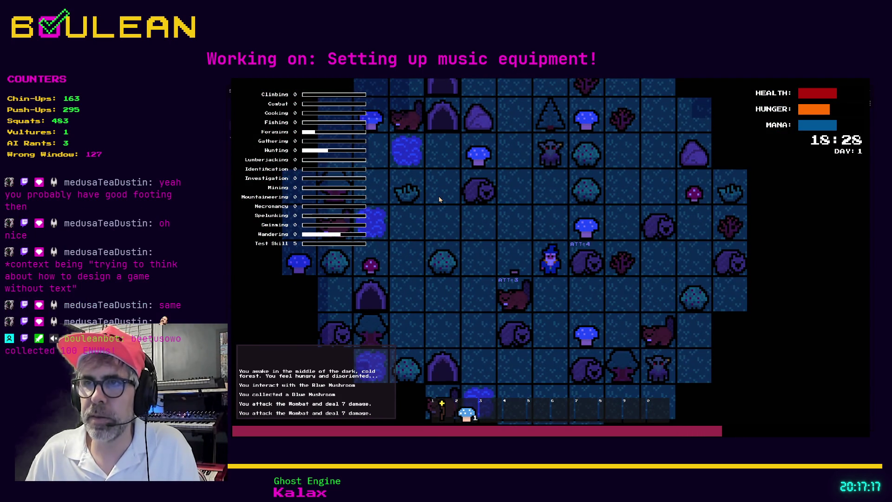
key("Right")
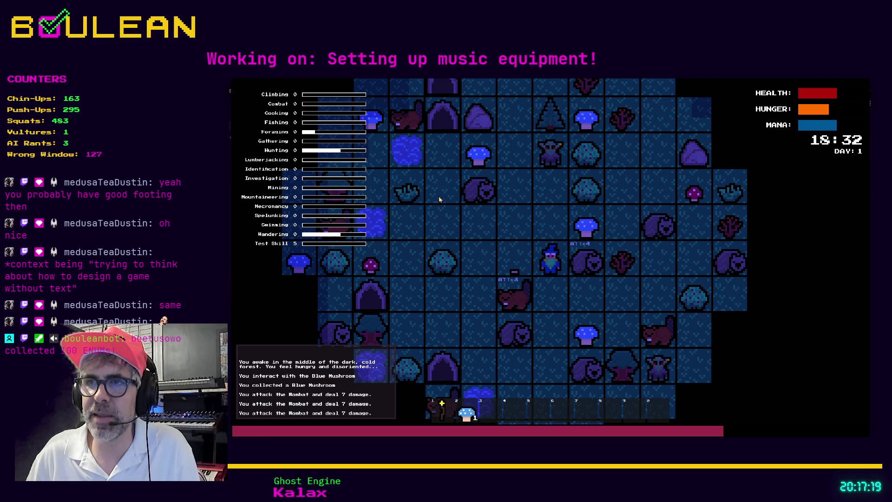
key("Right")
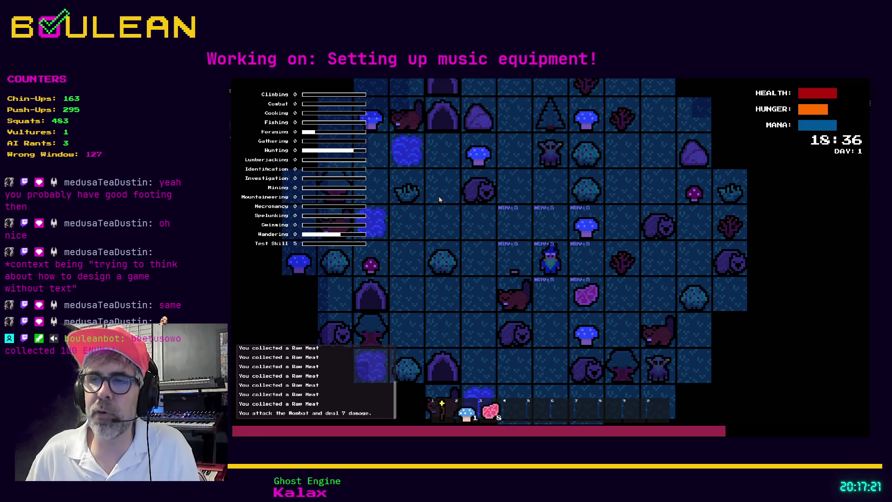
key("Right")
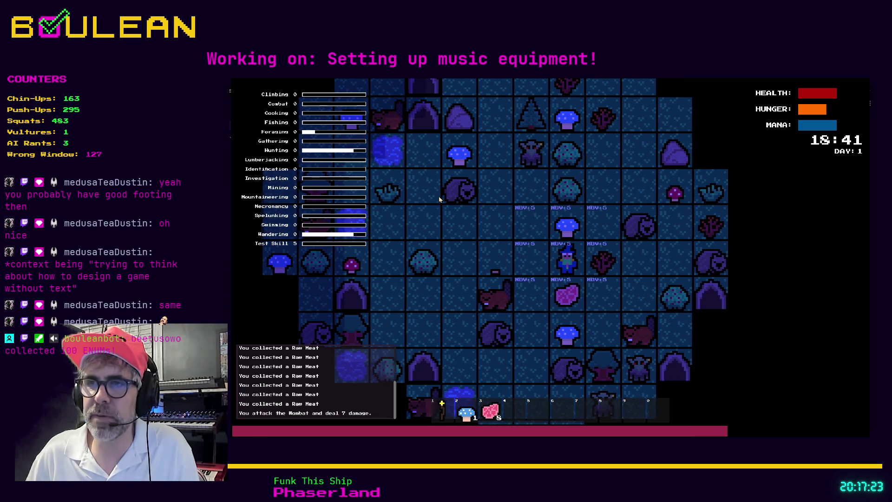
key("Down")
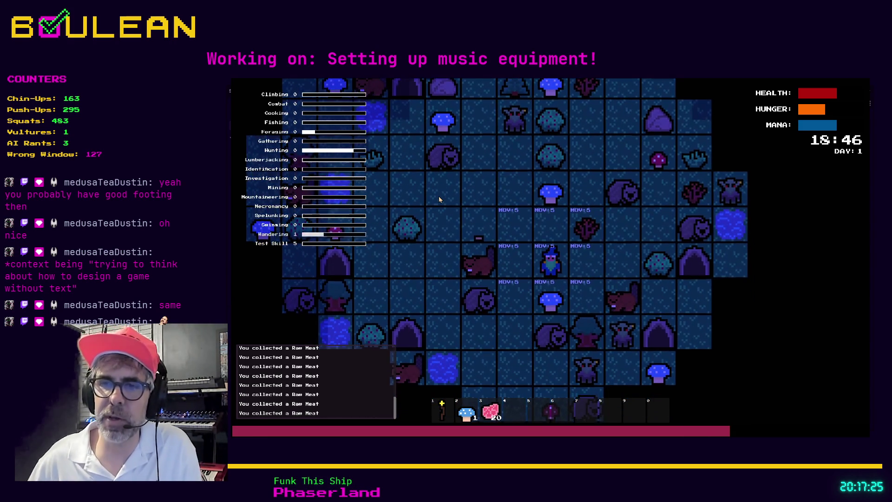
Kill the Beaver and another Wombat, pick up the raw meat, and stop the game.
key("Left")
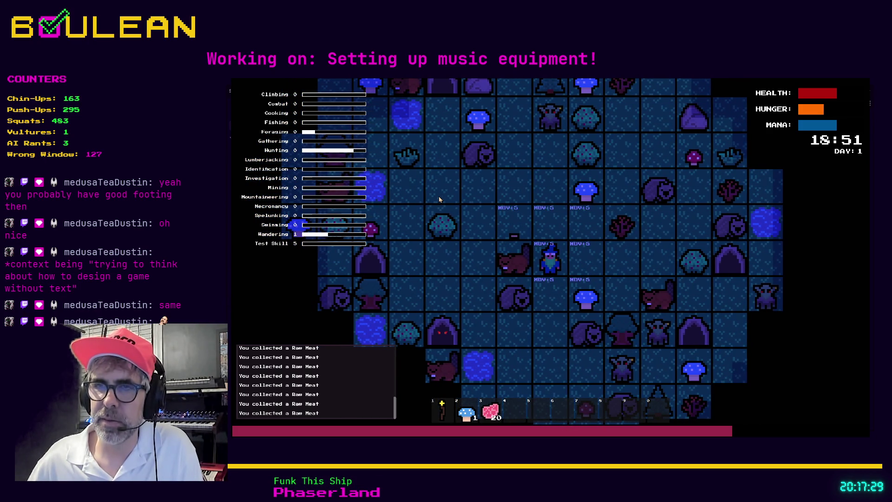
key("Left")
key("Left")
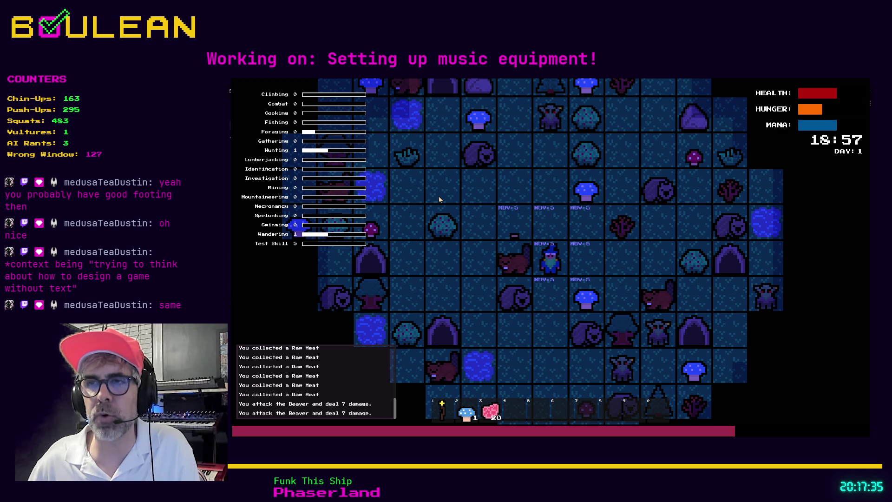
key("Left")
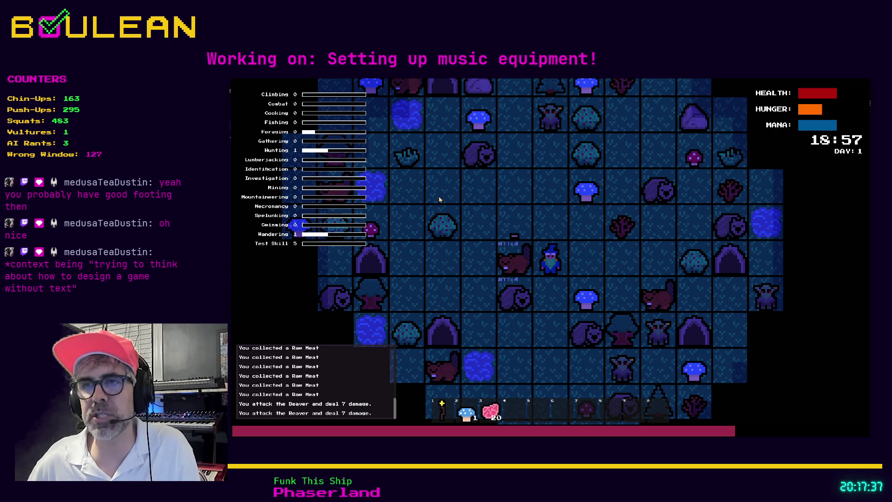
key("Left")
key("Left")
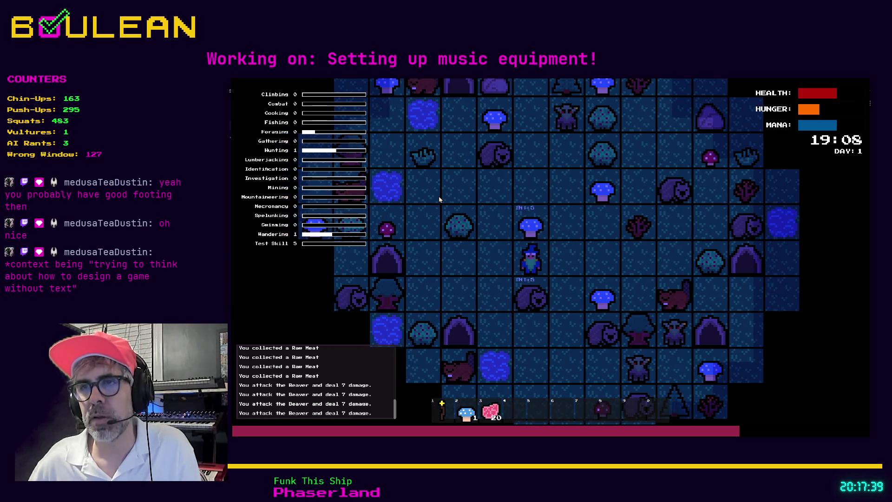
key("Down")
key("Down")
key("Down")
key("Down")
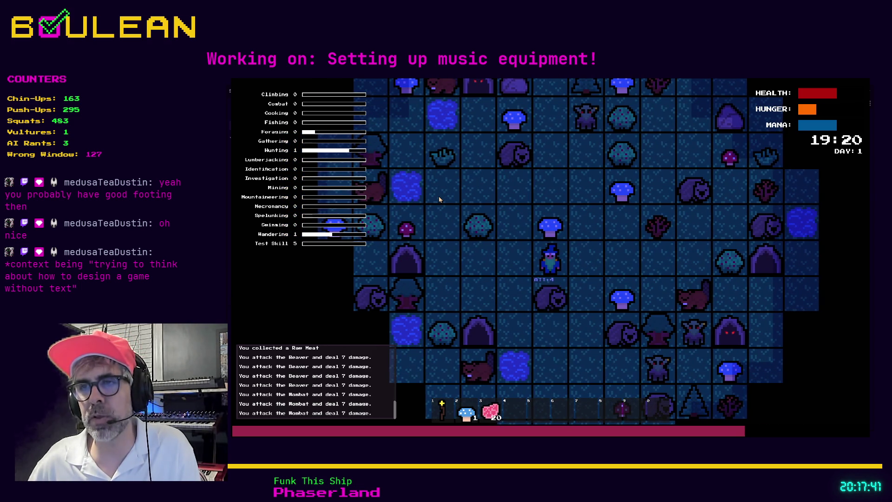
key("Down")
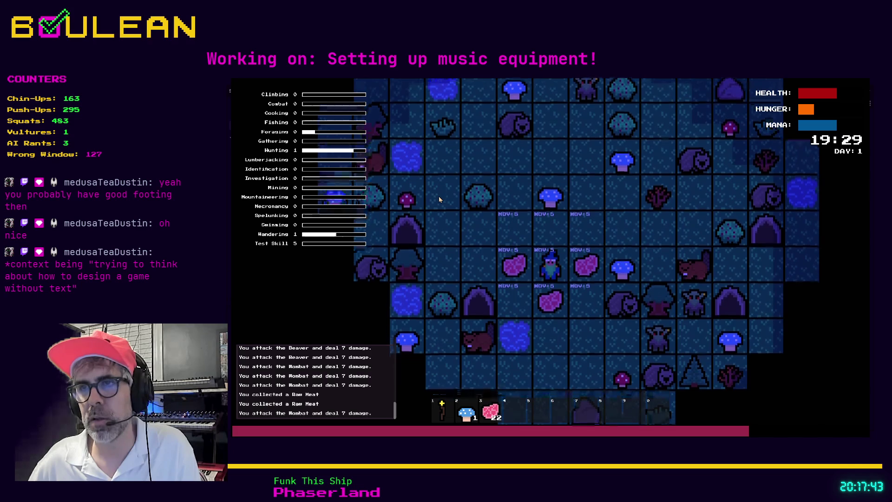
key("Right")
key("Escape")
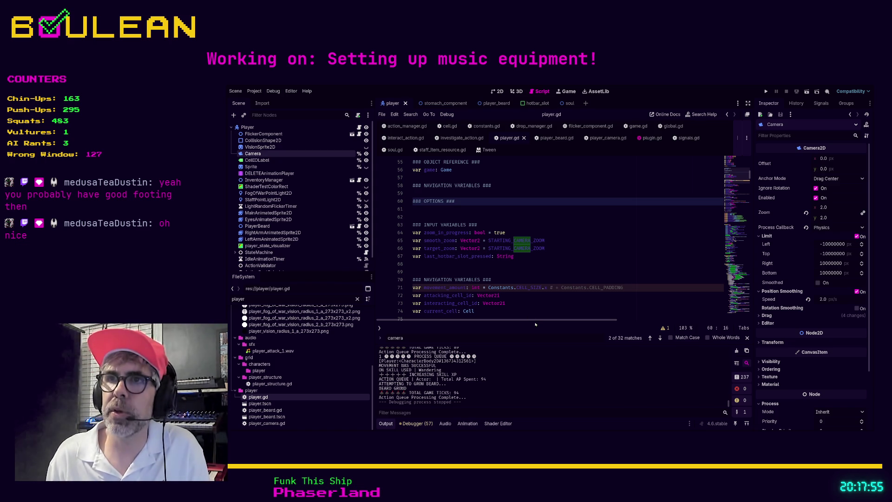
key("Return")
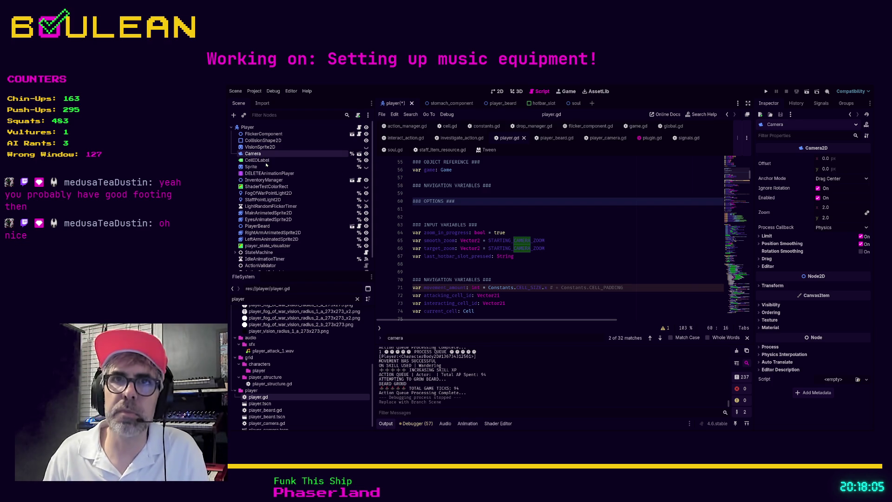
type("Player")
key("Return")
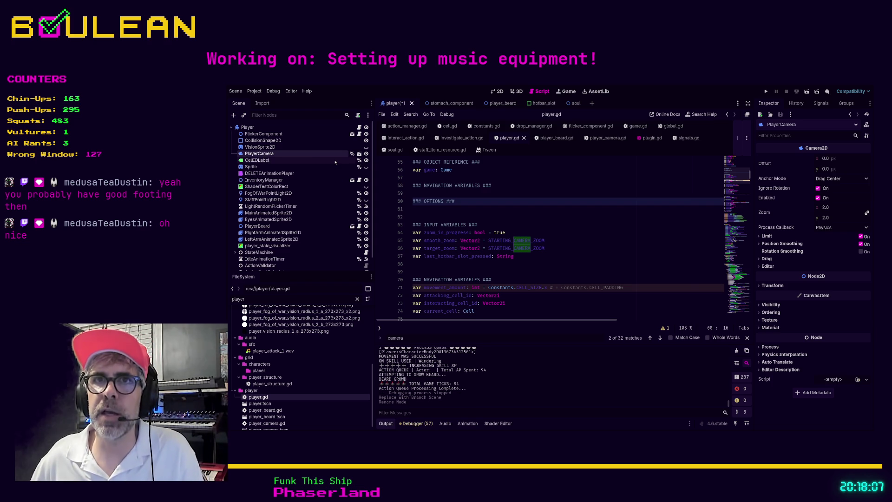
left_click(494, 216)
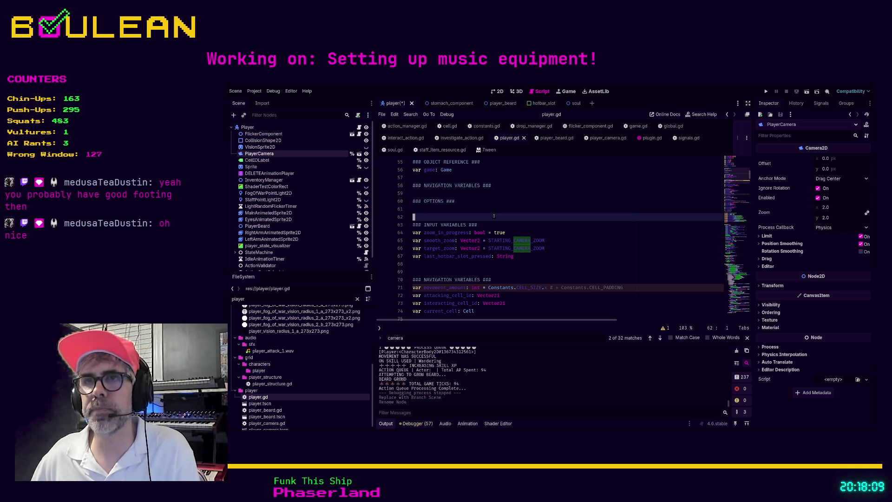
key("ctrl+f")
Search the script for 'camera', fix a stray letter in a var keyword, and test-run the game.
type("camera")
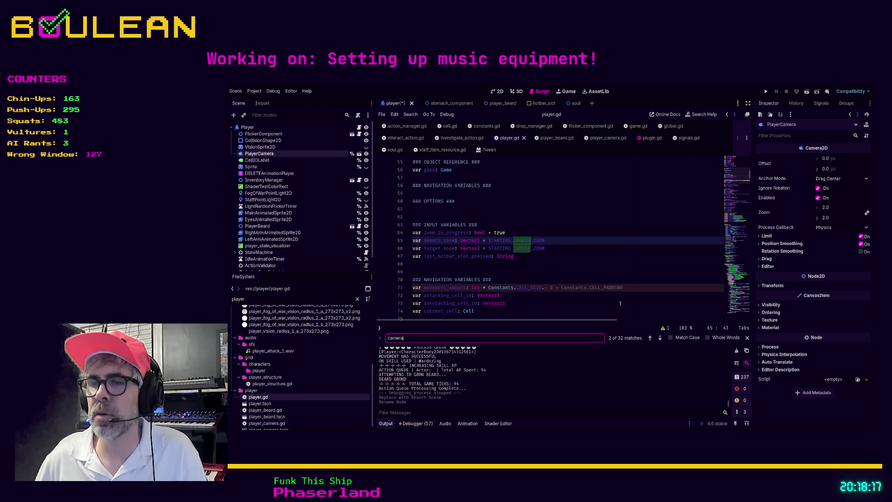
left_click(587, 249)
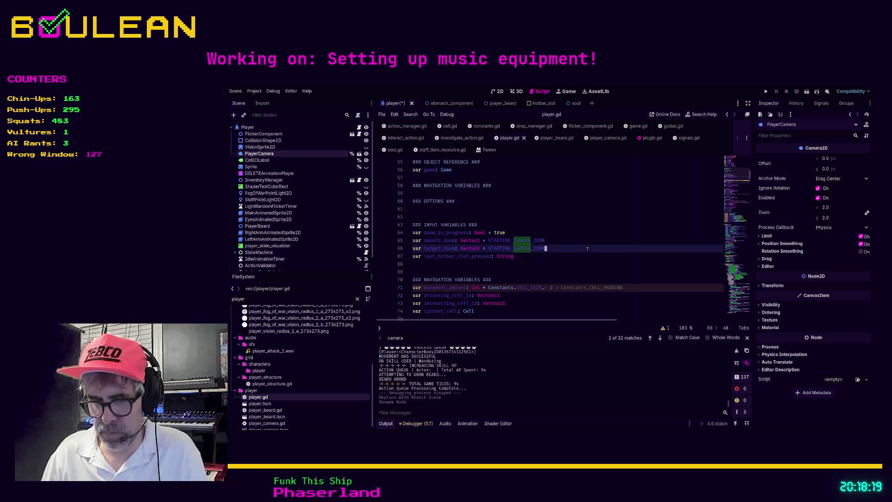
key("Down")
key("Home")
key("ctrl+Right")
key("Escape")
key("BackSpace")
type("a")
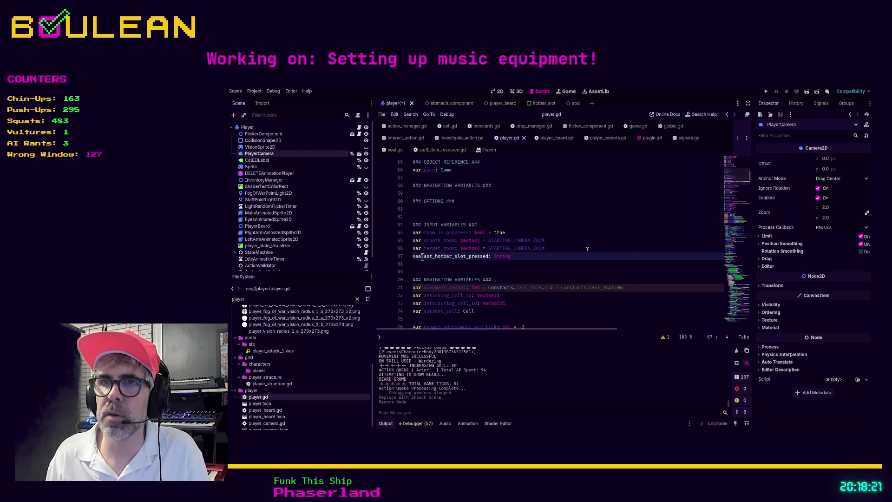
key("BackSpace")
type("r")
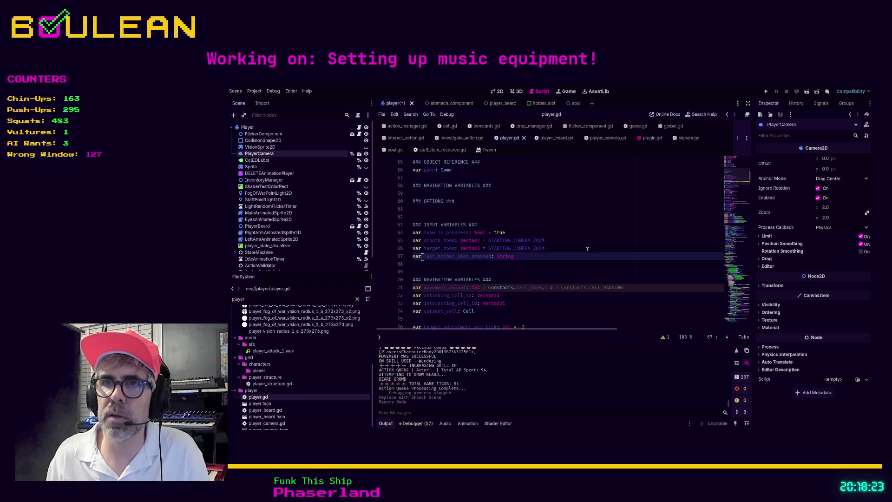
left_click(591, 239)
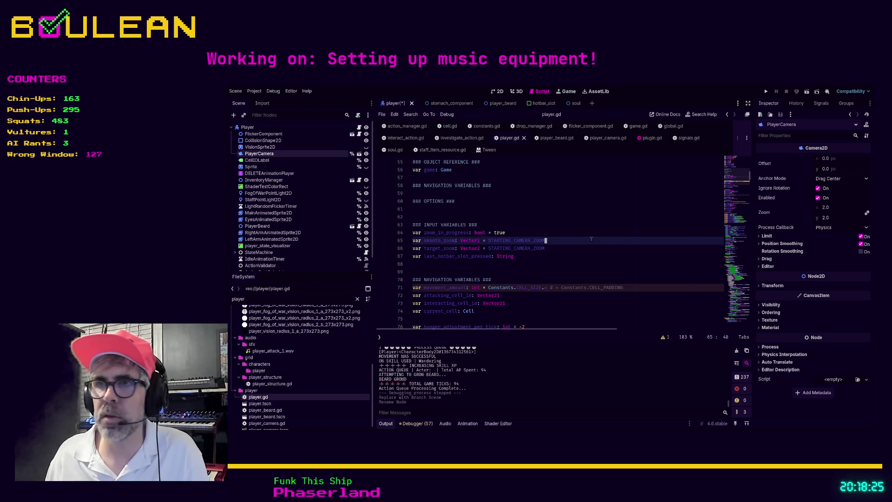
key("F5")
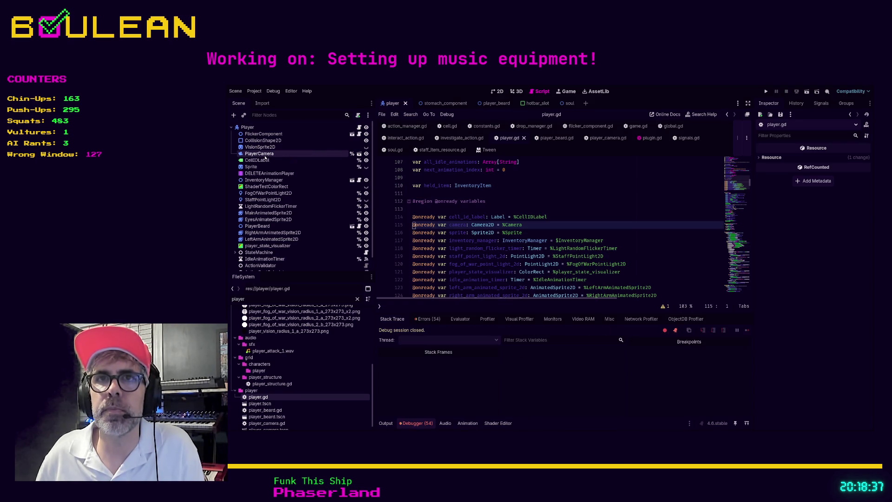
Drag PlayerCamera into the onready variables and delete the old %Camera reference line.
left_click(263, 154)
mouse_move(263, 155)
left_mouse_down()
mouse_move(539, 230)
mouse_move(532, 225)
left_mouse_up()
left_click(532, 225)
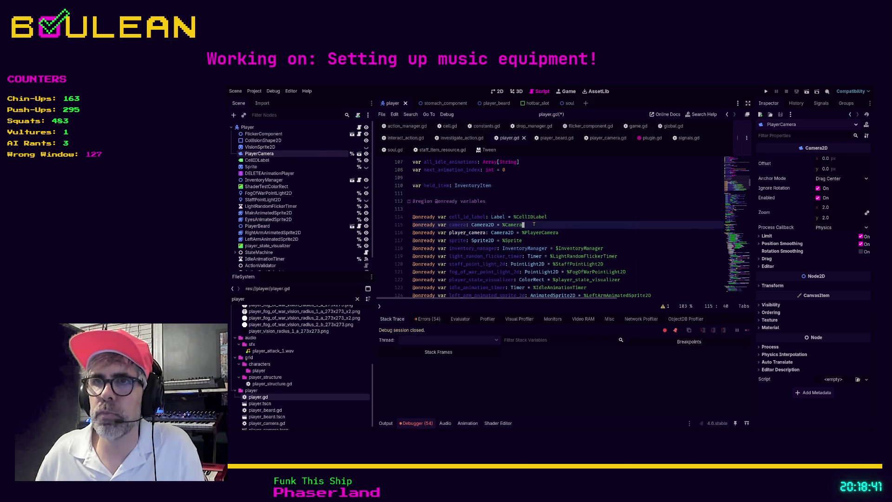
key("ctrl+shift+k")
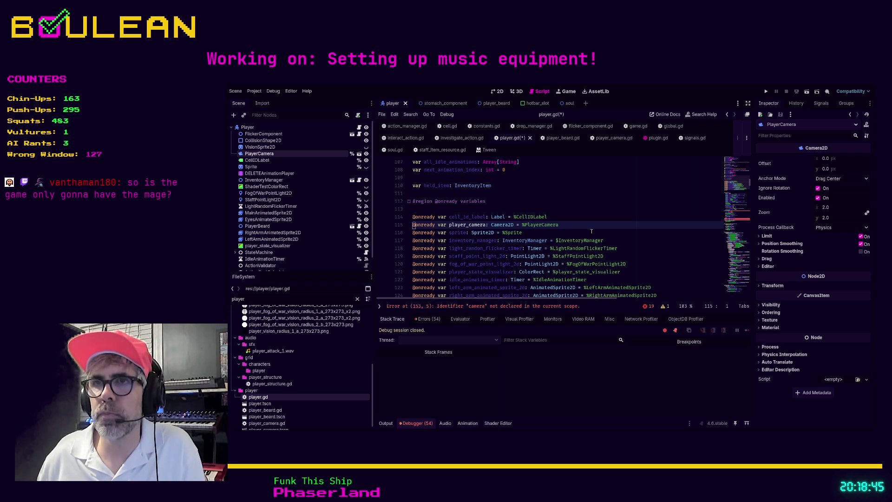
Rename the player_camera variable to camera and save player.gd.
left_click(469, 224)
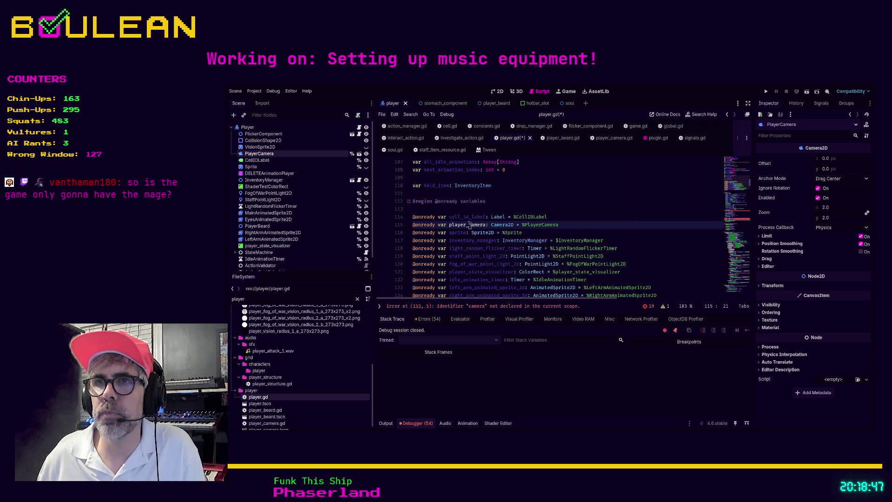
key("Left")
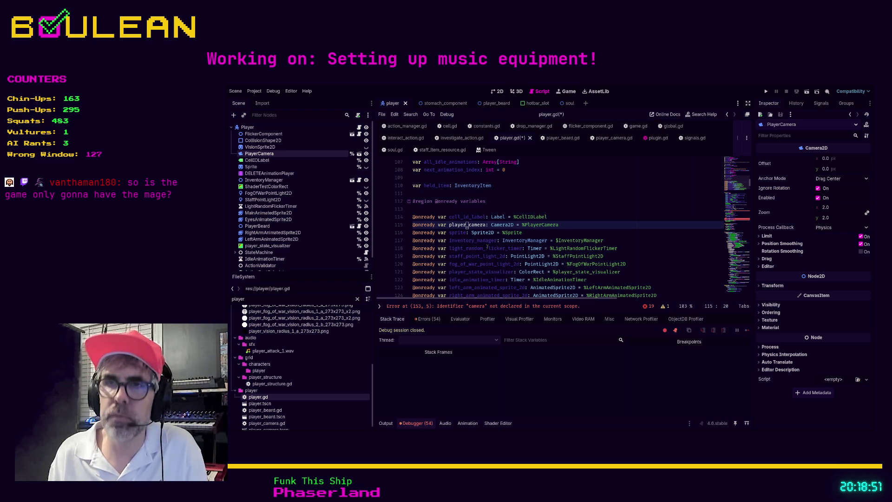
key("ctrl+BackSpace")
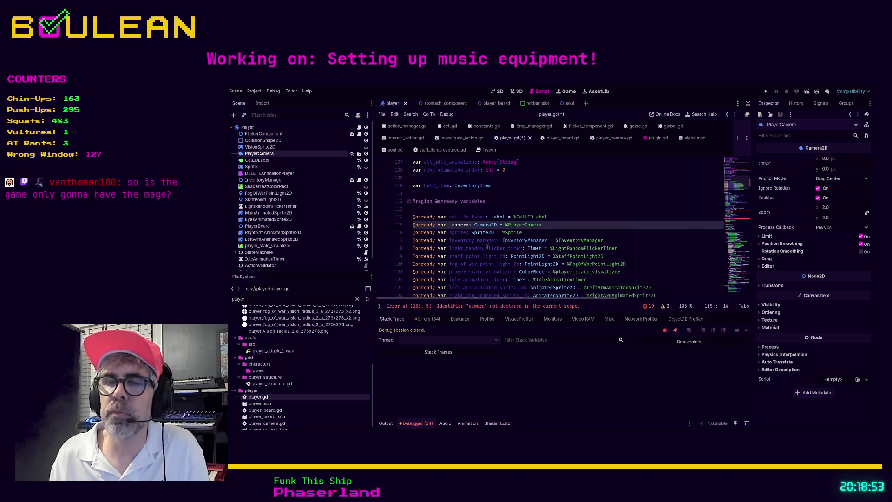
key("Delete")
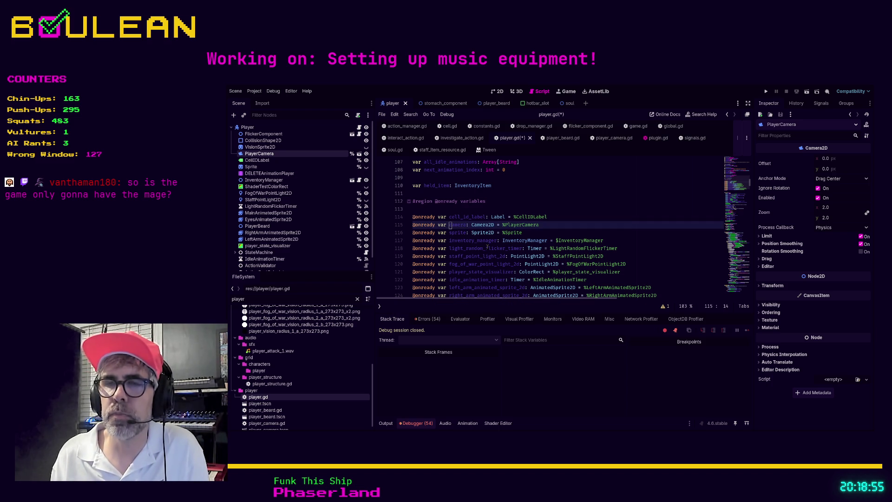
key("Up")
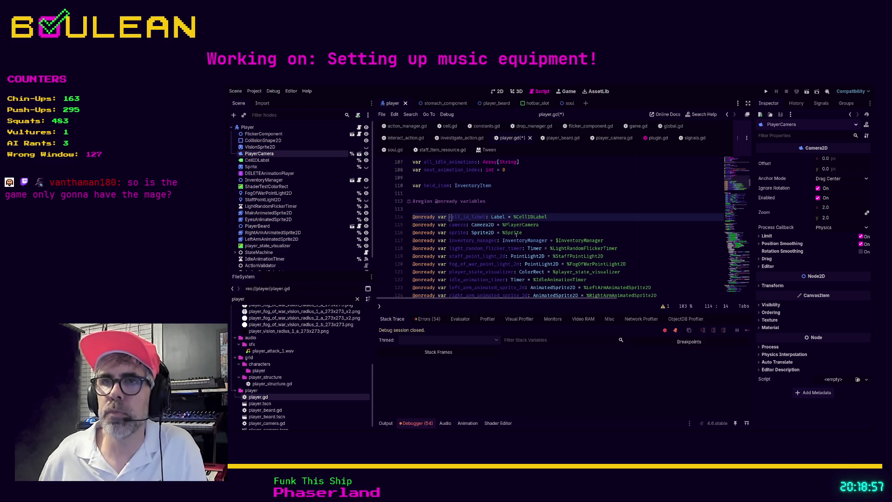
left_click(564, 230)
key("ctrl+s")
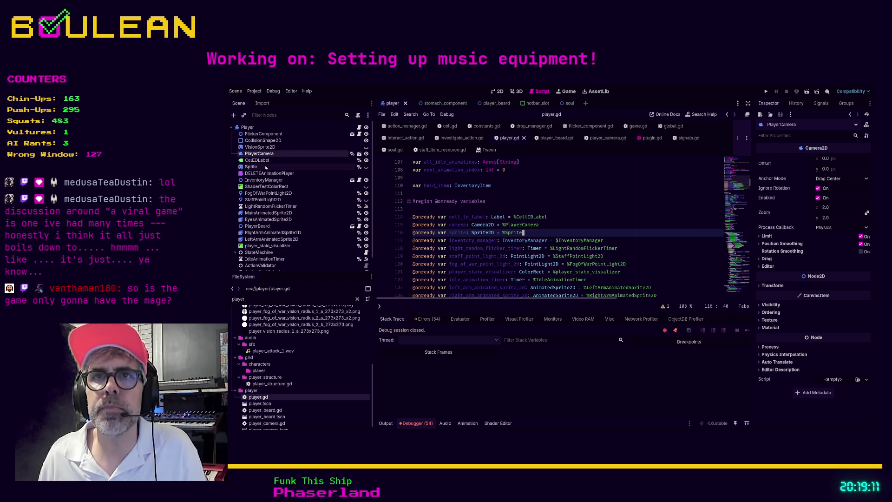
left_click(252, 168)
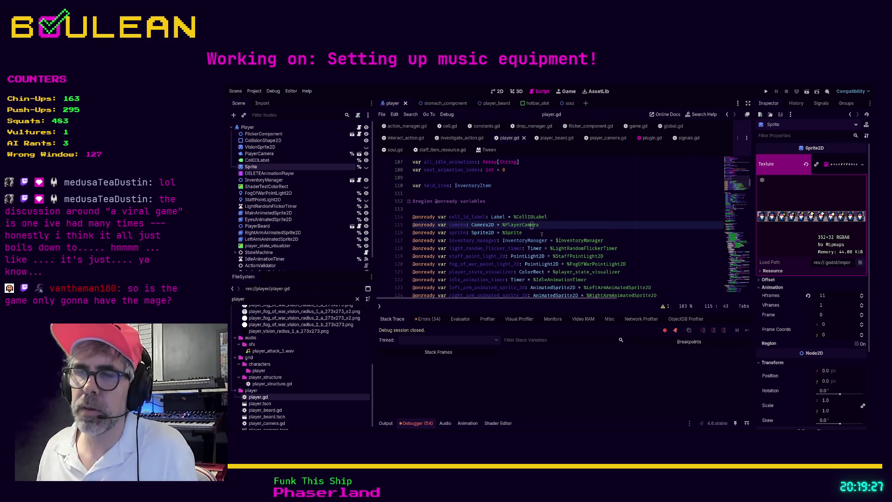
key("ctrl+k")
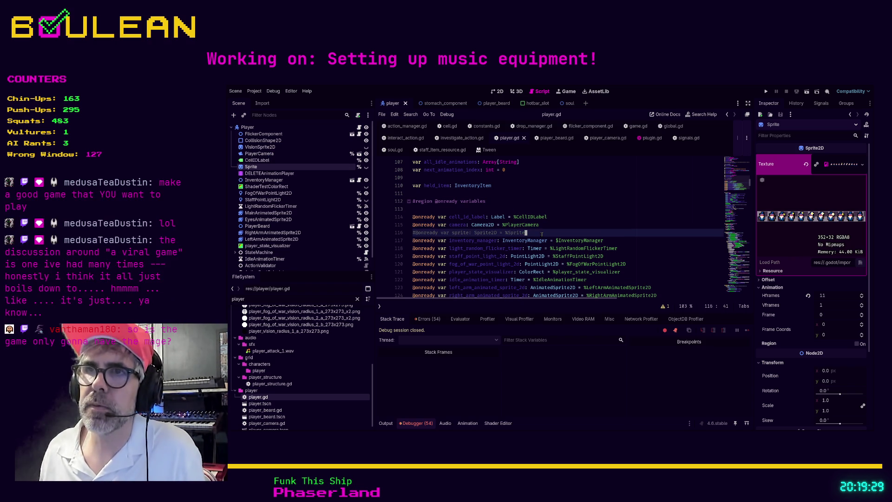
key("F5")
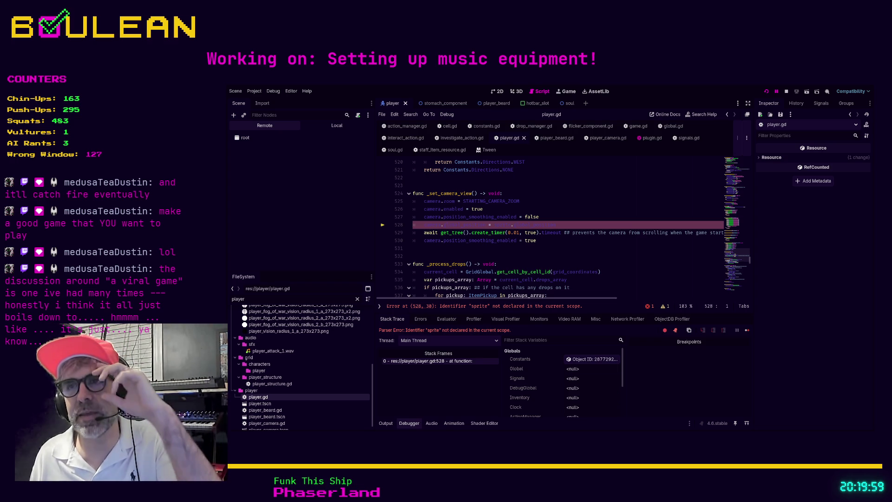
Check the erroring line 528, then stop the running game.
left_click(577, 225)
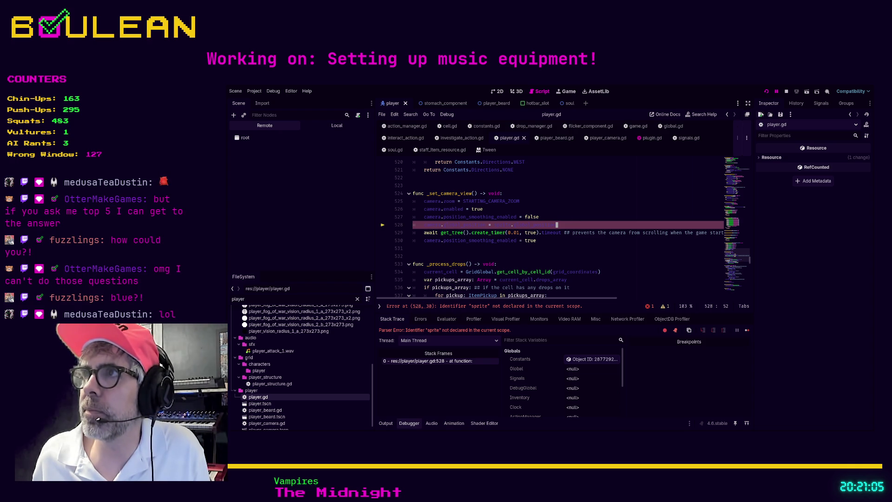
left_click(786, 92)
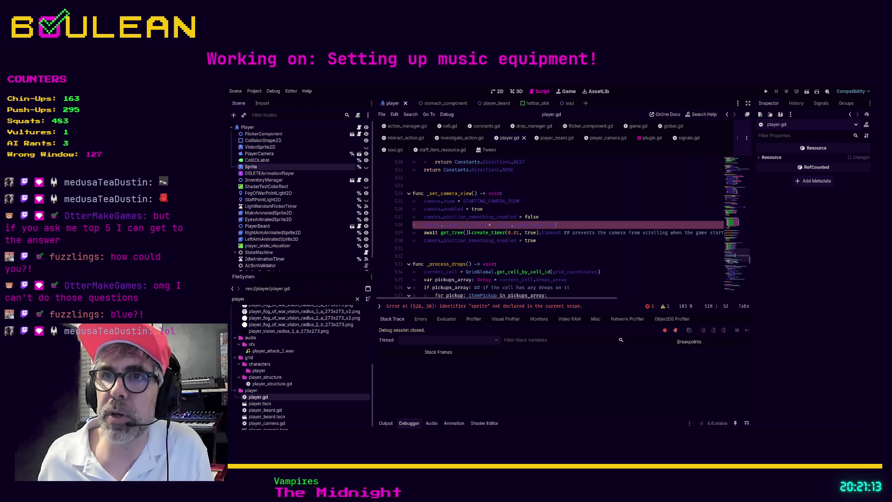
Comment out line 528 (camera.global_position = sprite.global_position) and run the game with F5.
scroll(443, 238, "up", 3, "ctrl")
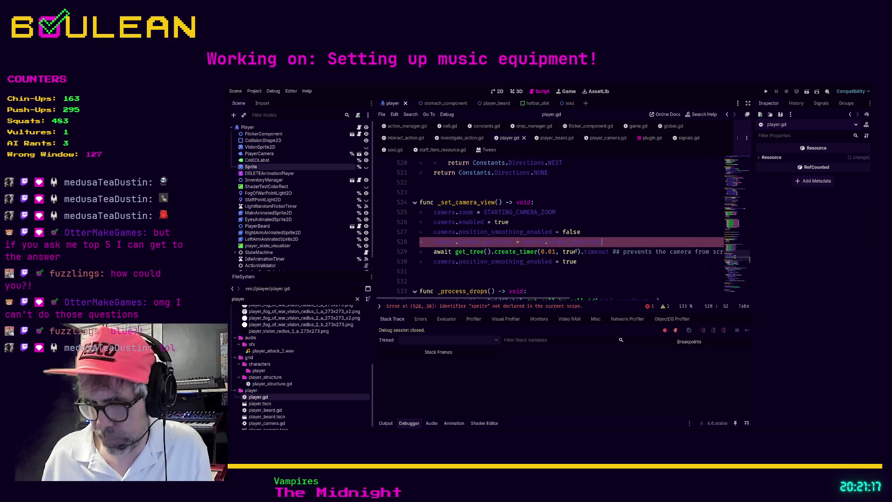
key("ctrl+k")
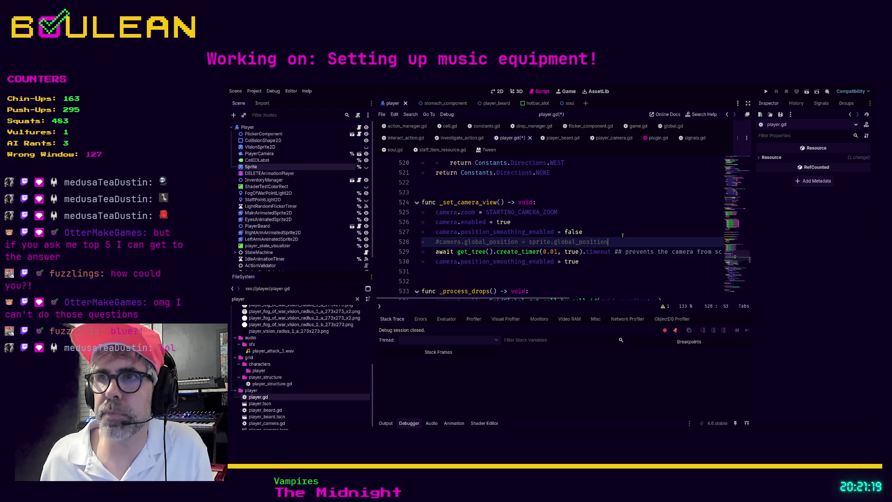
key("Up")
key("F5")
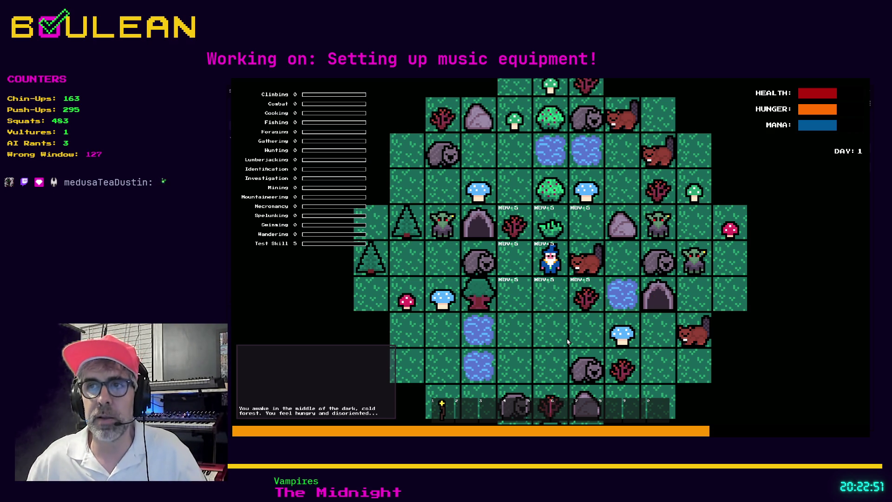
Move the wizard one tile south, bringing nightfall at 18:05.
key("Down")
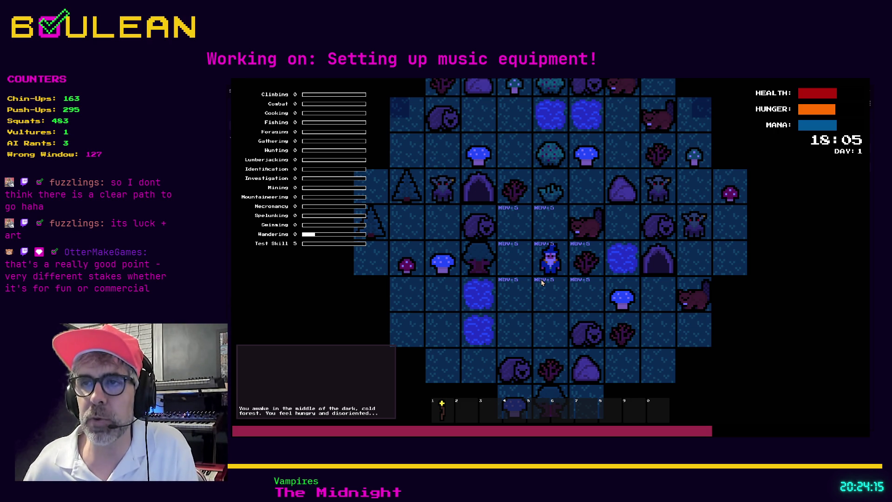
Gather a Stick from the sapling, then step the wizard one tile north and one west.
key("Right")
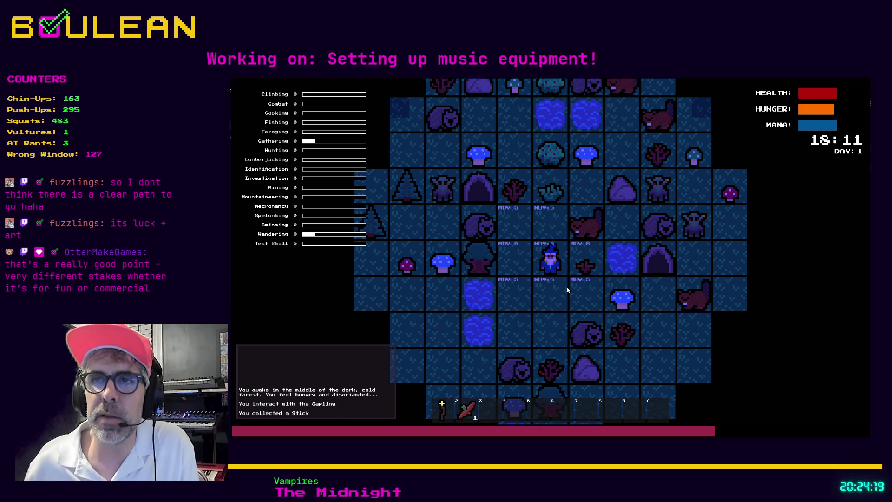
key("w")
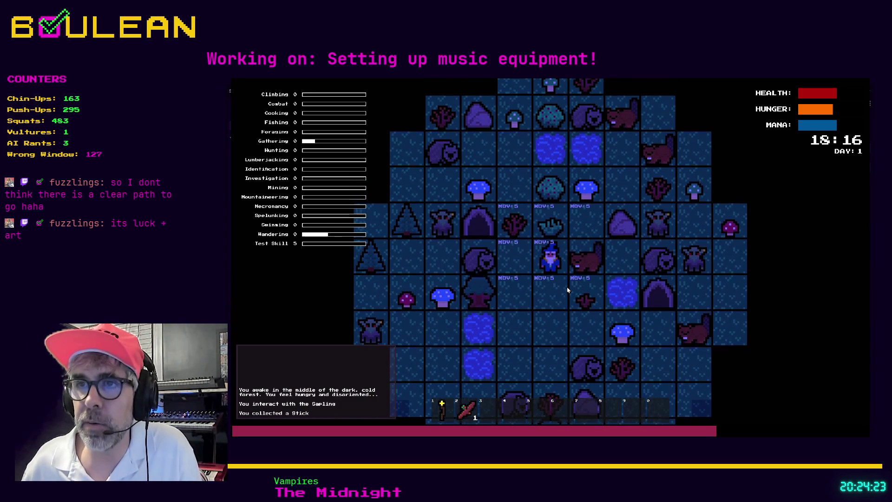
key("a")
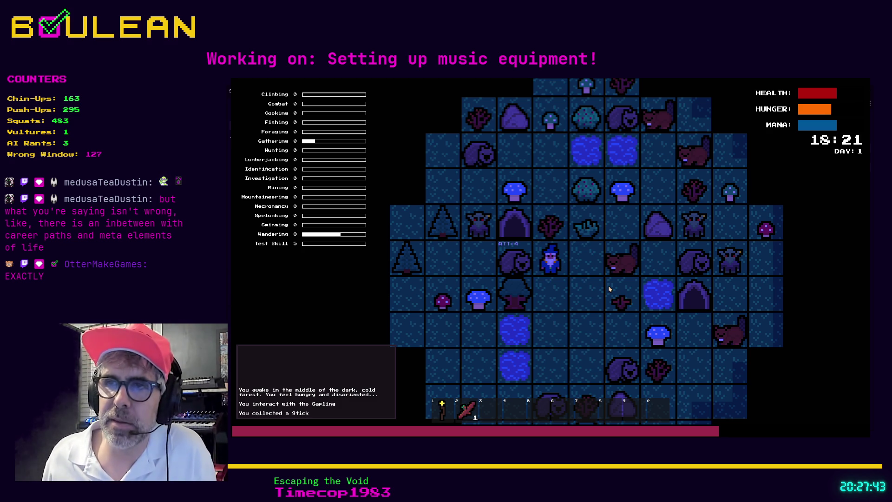
Attack the wombat beside the wizard until it dies, then stop the game.
key("Left")
key("Left")
key("Left")
key("Left")
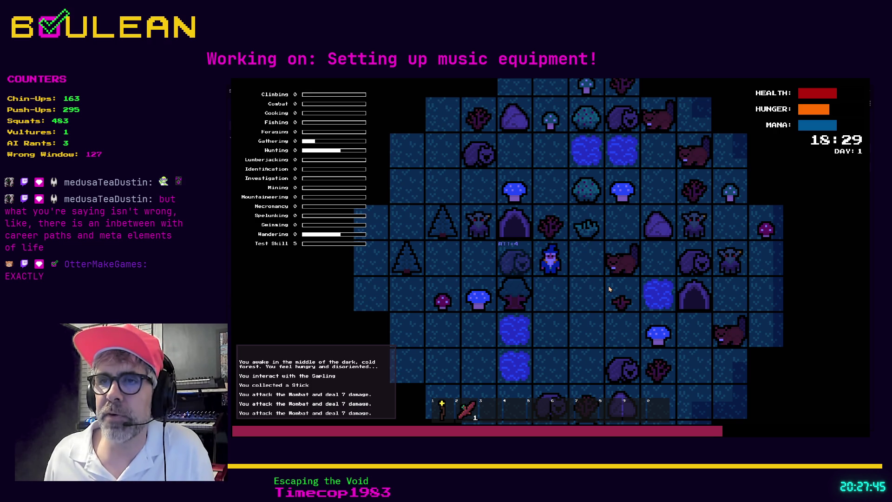
key("Left")
key("Left")
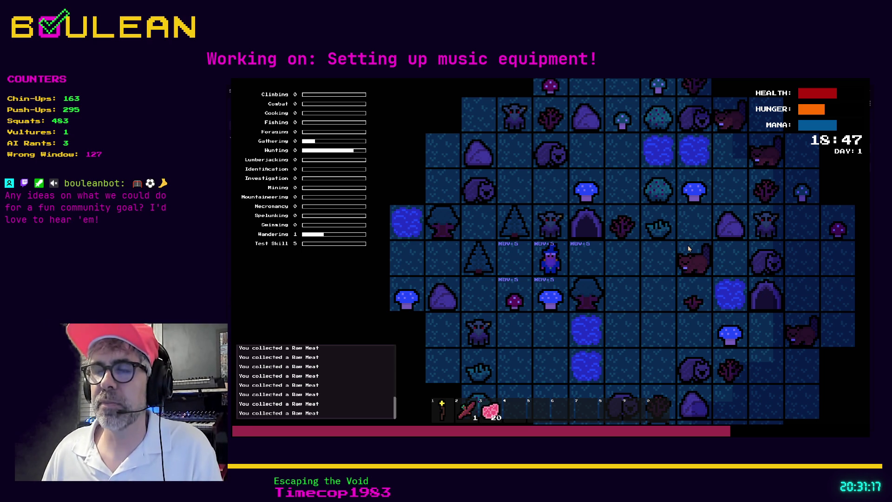
key("Escape")
Relaunch the game, move the wizard left, test the zoom, then stop it.
key("F5")
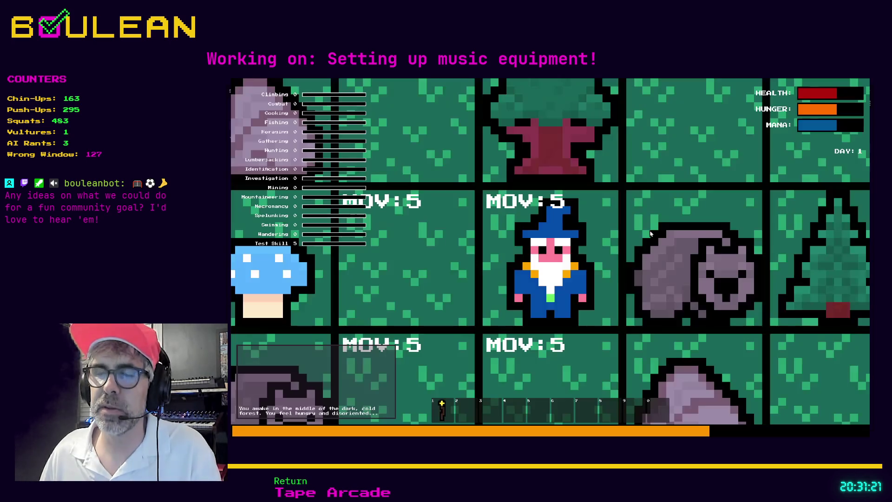
key("Left")
scroll(651, 233, "down", 5)
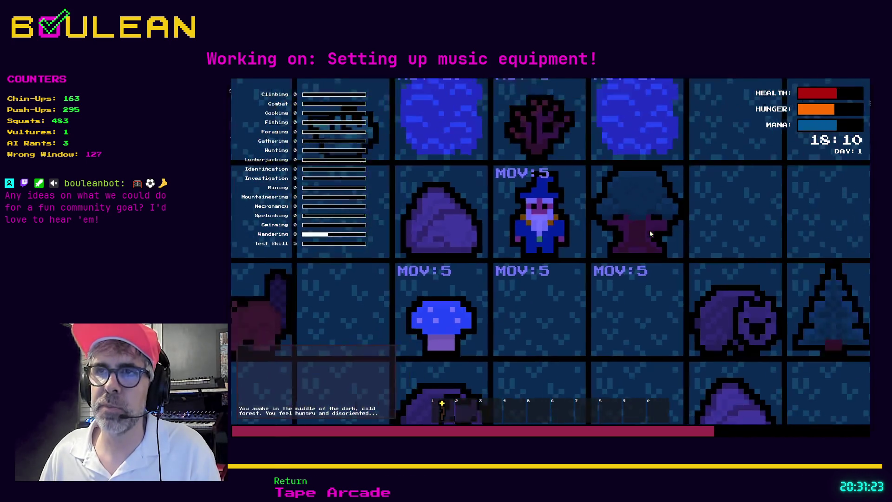
key("Escape")
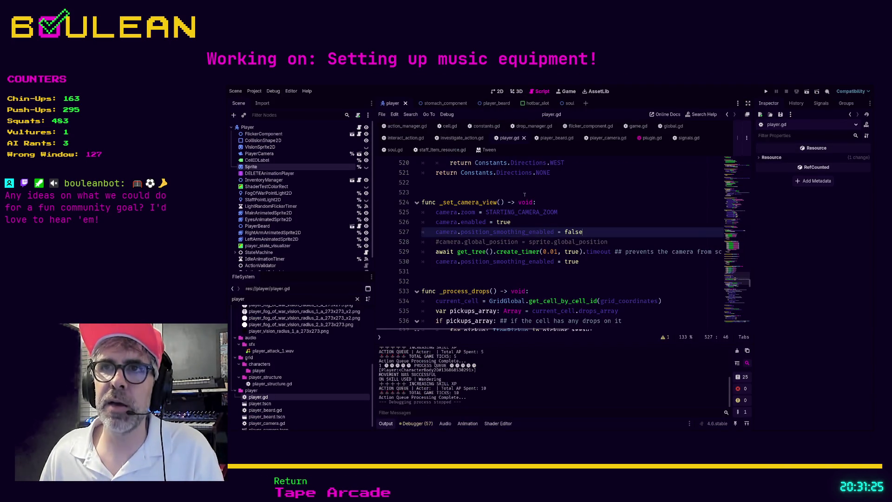
Browse player.gd from the camera view function up to the top of the file.
left_click(520, 192)
scroll(618, 187, "up", 2)
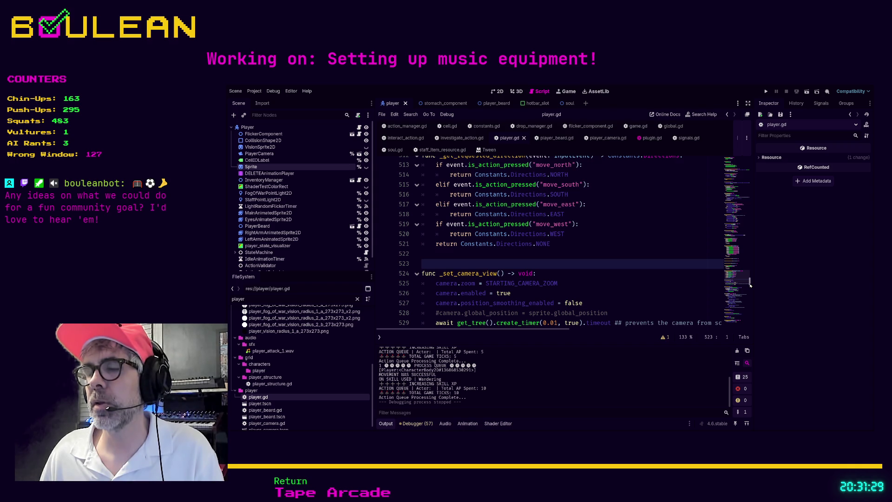
left_click_drag(751, 284, 750, 326)
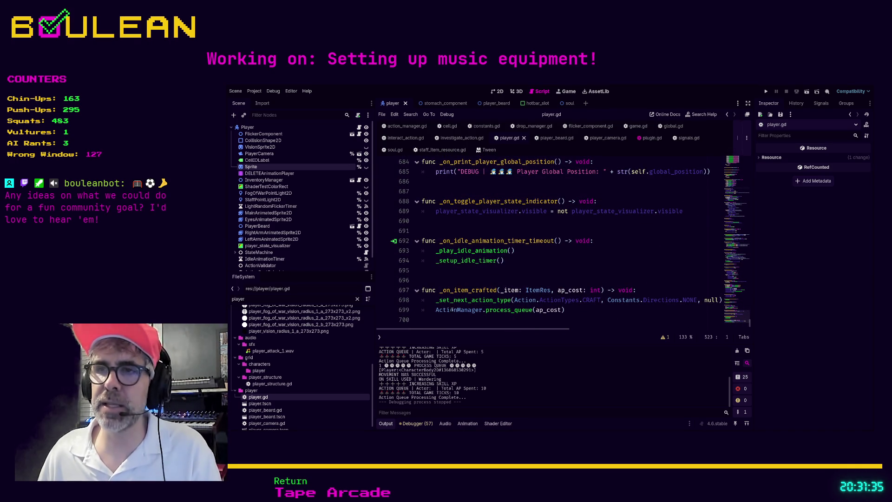
left_click(577, 311)
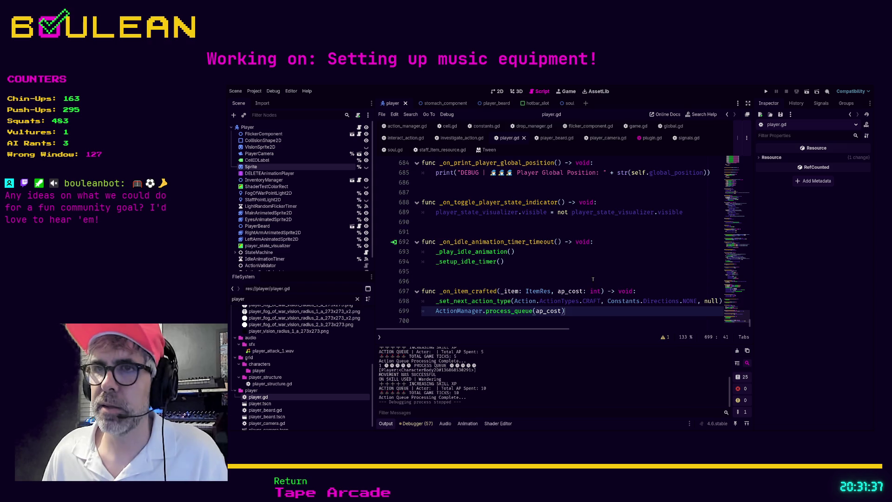
scroll(593, 279, "up", 1)
left_click(586, 291)
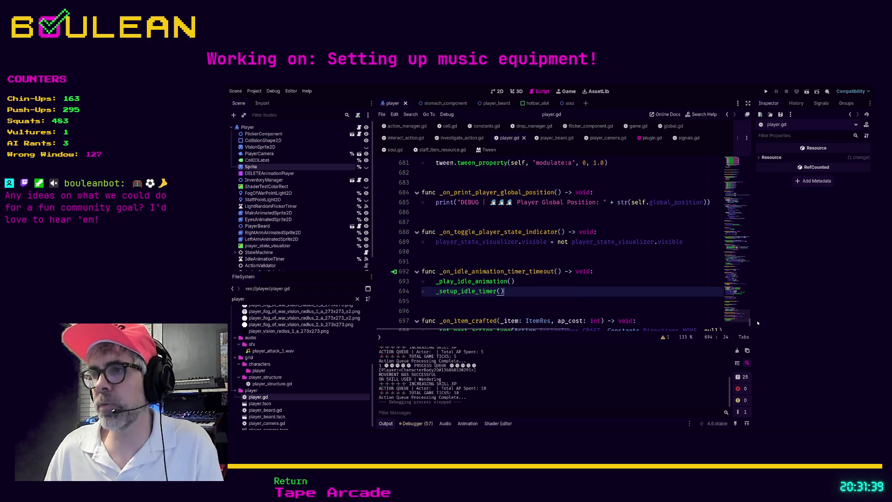
left_click_drag(749, 323, 736, 152)
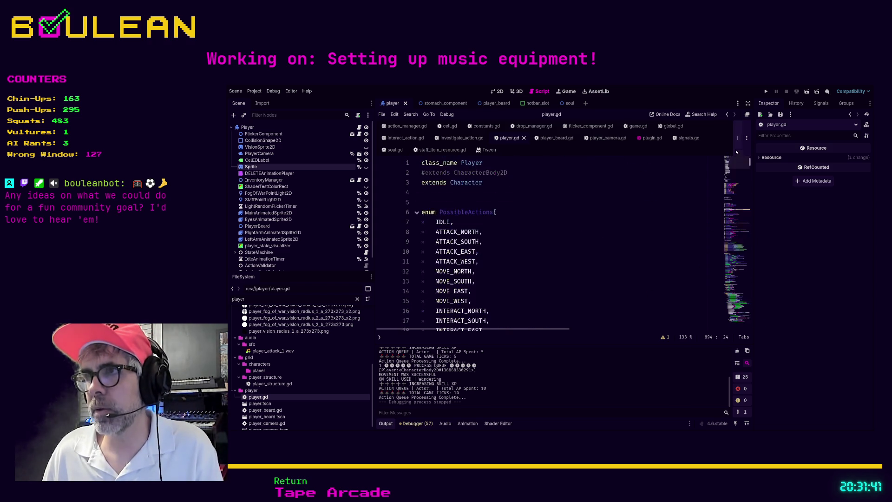
left_click(608, 227)
Search player.gd for 'camera', finding 32 matches starting with STARTING_CAMERA_ZOOM.
key("ctrl+f")
type("camera")
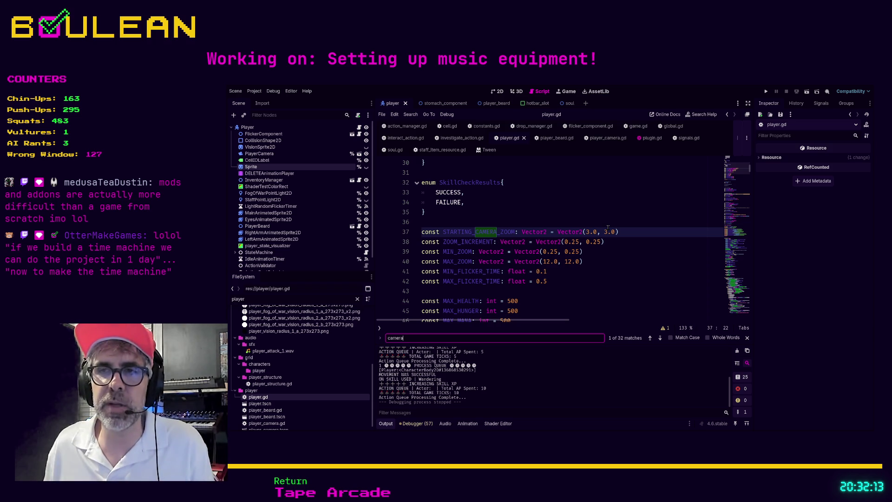
scroll(604, 227, "down", 5)
scroll(602, 229, "down", 1)
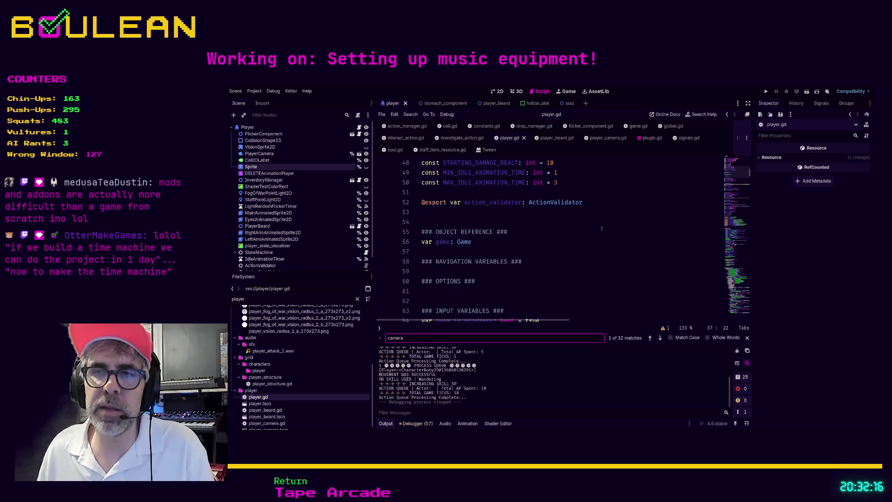
left_click(528, 289)
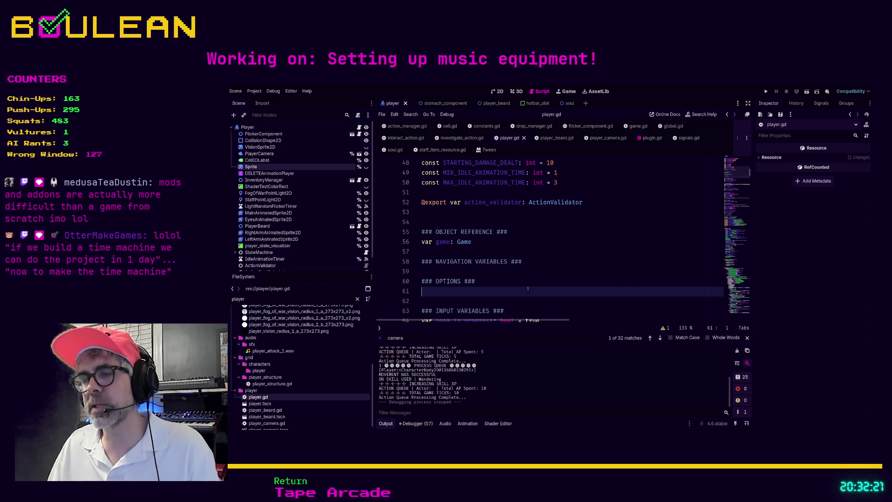
Delete the empty NAVIGATION VARIABLES and OPTIONS section headers below 'var game: Game'.
mouse_move(602, 298)
left_mouse_down()
mouse_move(460, 222)
mouse_move(459, 203)
left_mouse_up()
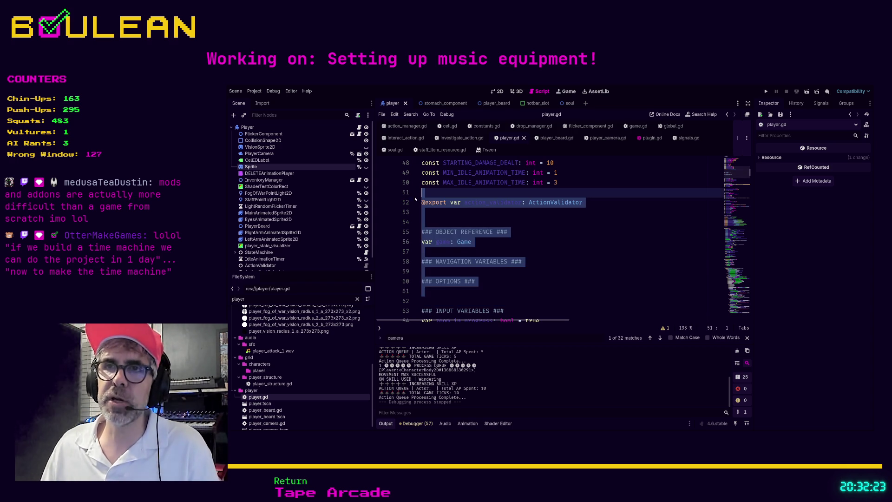
left_click(457, 212)
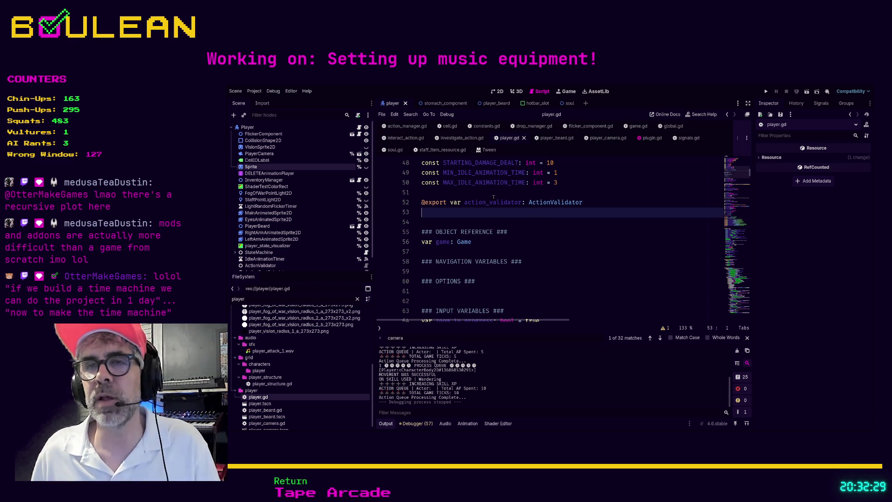
key("Down")
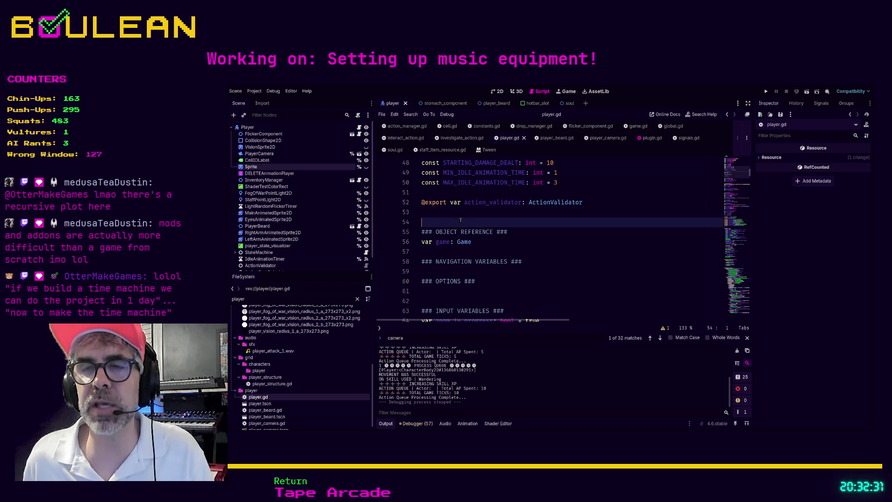
left_click(515, 243)
left_click_drag(494, 277, 421, 261)
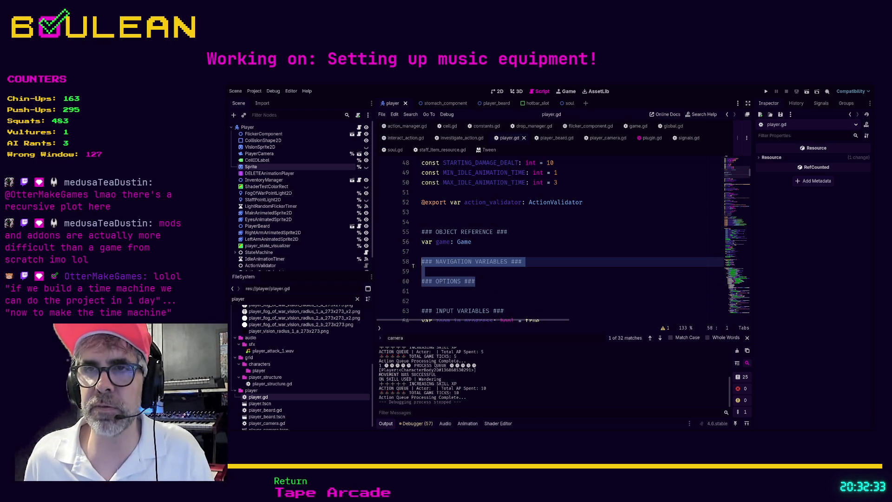
key("BackSpace")
key("BackSpace")
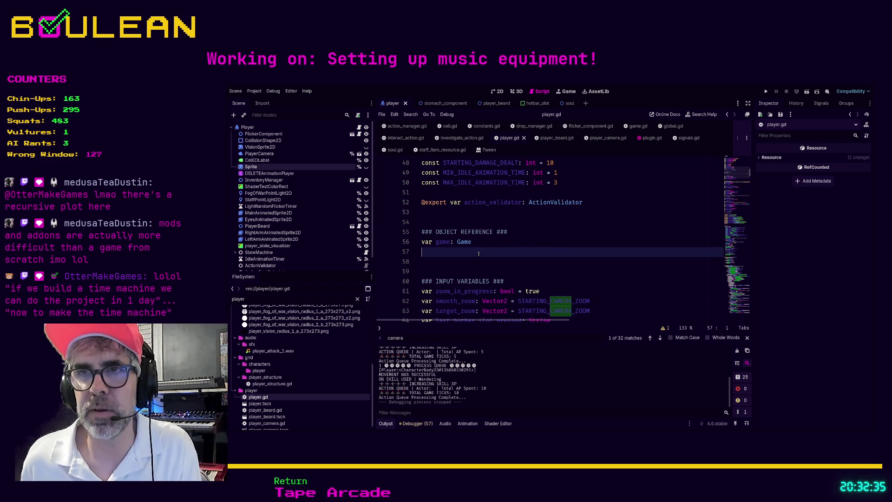
key("Delete")
key("Delete")
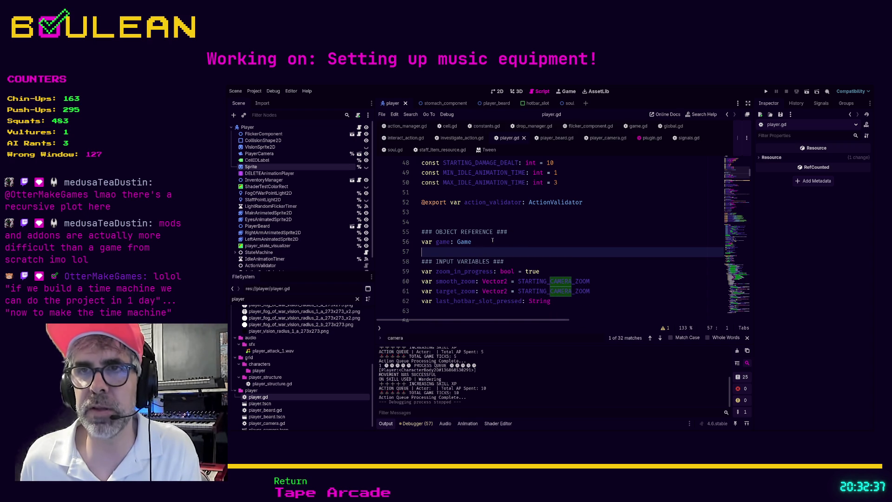
Insert a blank line after 'var game: Game' and select the three camera zoom variable lines.
key("Return")
scroll(583, 247, "down", 1)
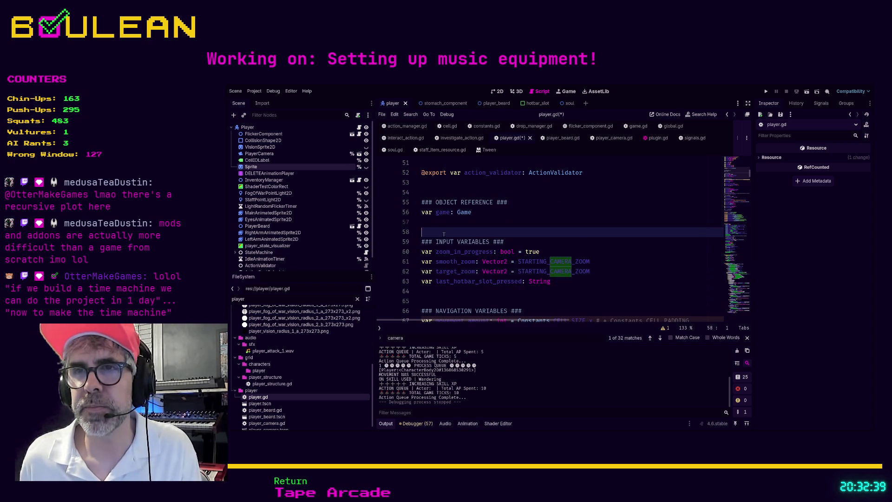
left_click(546, 253)
left_click_drag(596, 278, 384, 258)
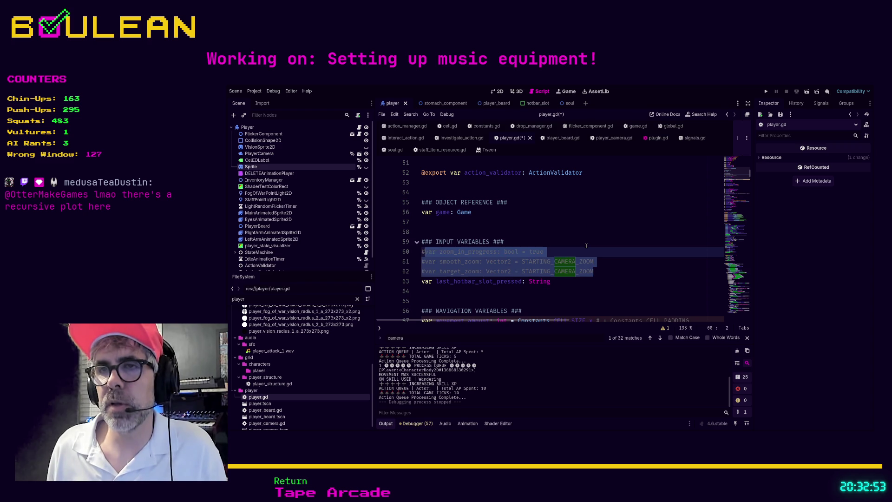
Comment out the three zoom variables, tagging them '## DELETE', '## TASK DELETE' and '## INFO DELETE'.
key("ctrl+k")
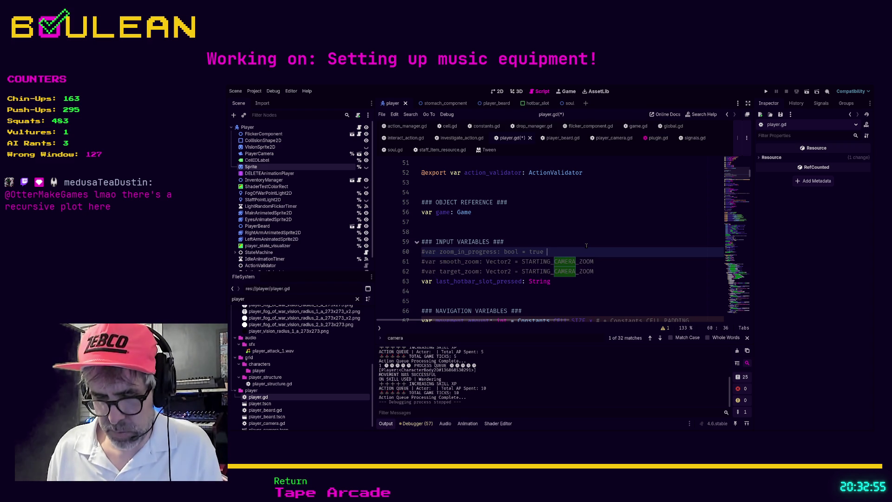
type("## ")
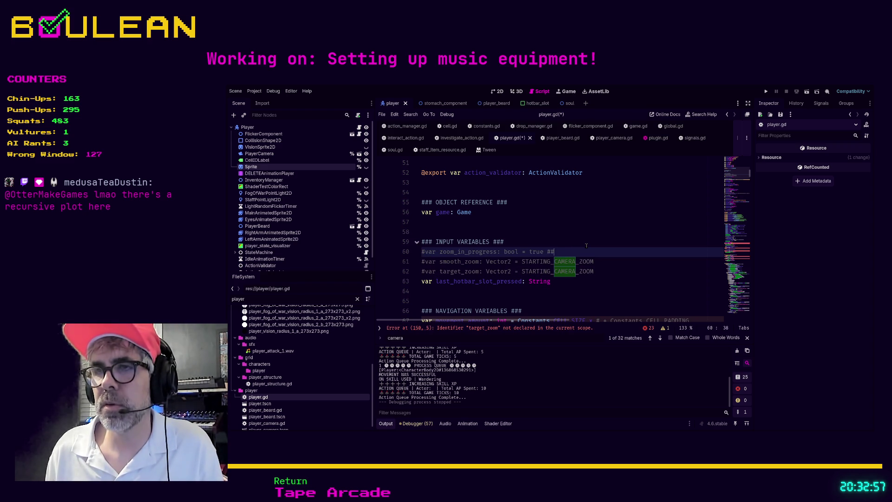
type("DELETE")
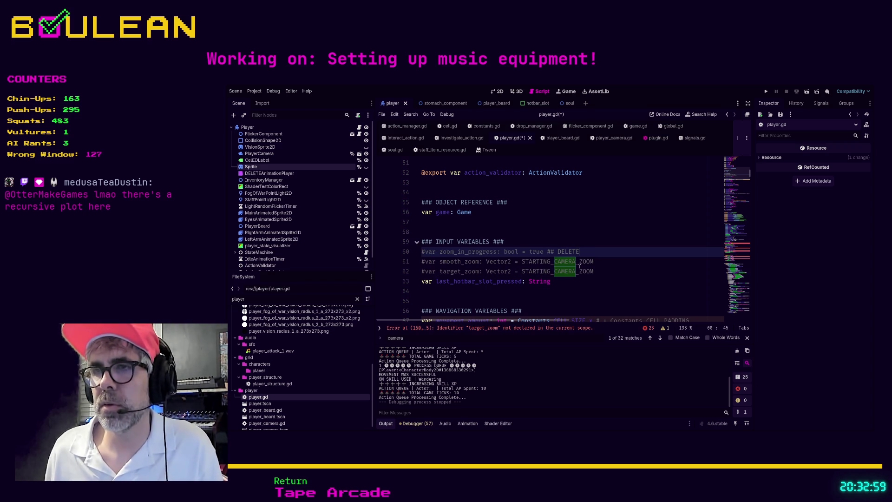
left_click(609, 261)
type("## ")
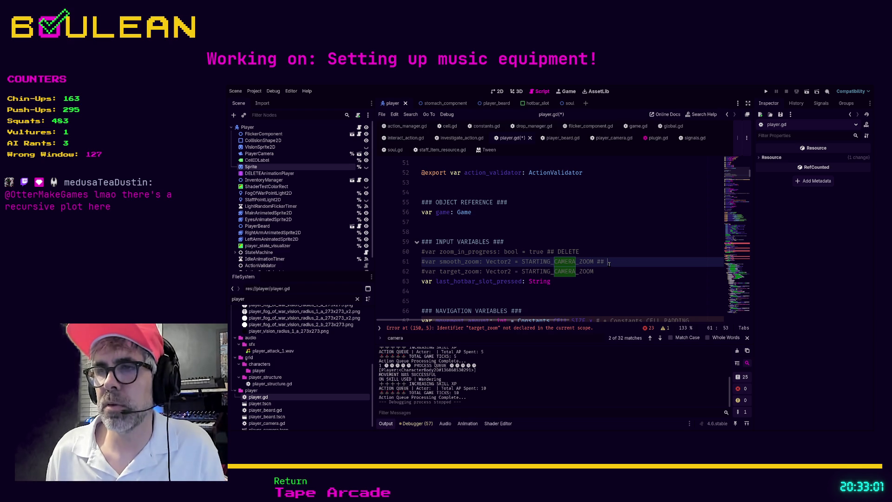
type("TASK ")
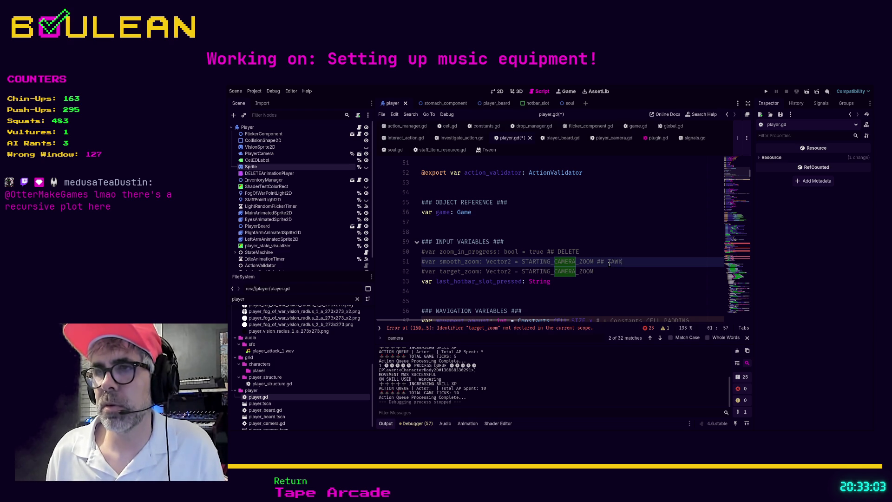
type("DELETE")
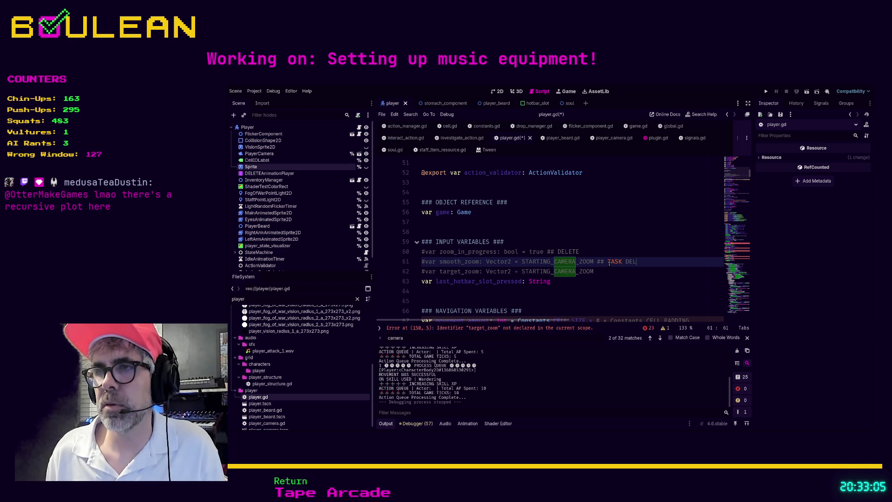
key("Down")
type("#")
type("# TASK")
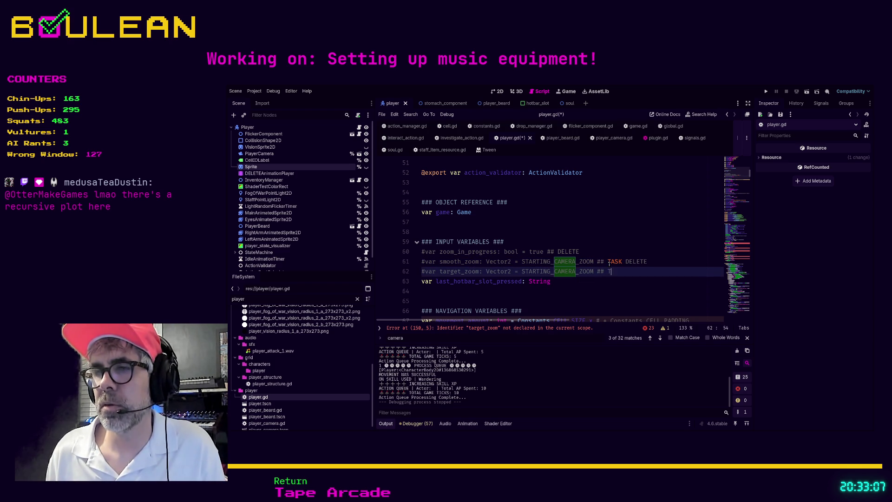
key("BackSpace")
key("BackSpace")
key("BackSpace")
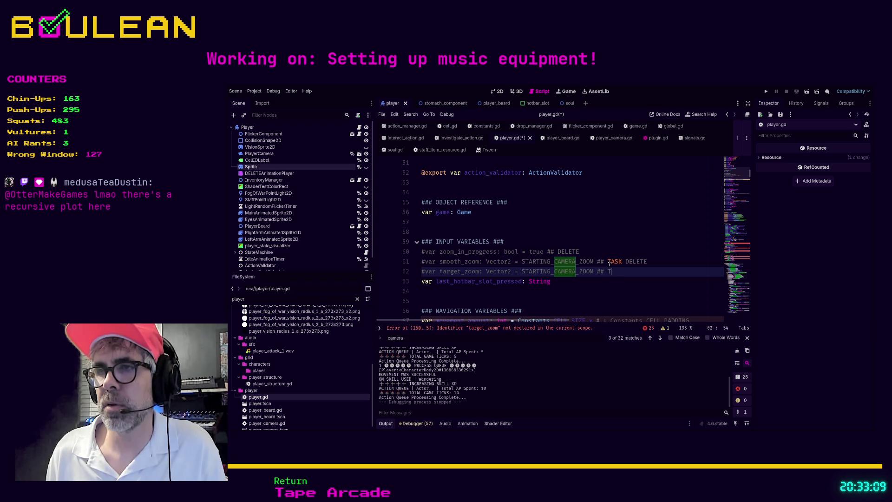
type("INFO DELETE")
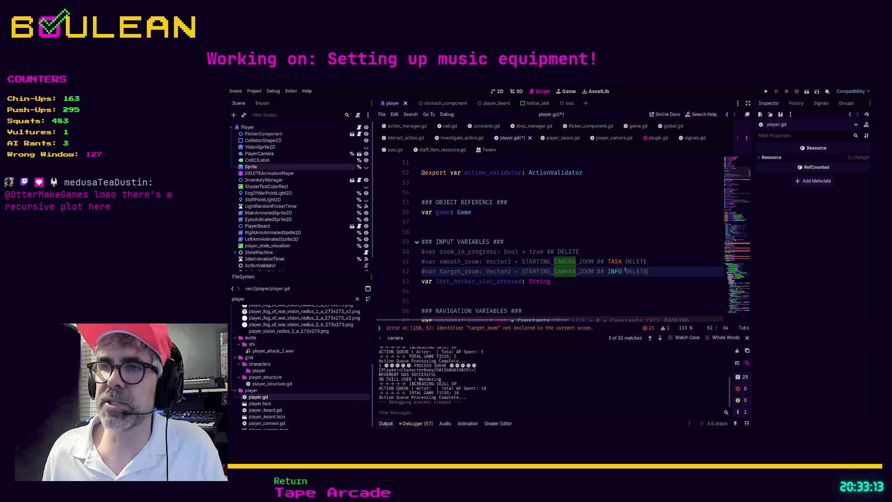
Try TODO and BUG tags on line 60, settling on 'WARNING DELETE'.
left_click(608, 261)
left_click_drag(608, 261, 619, 262)
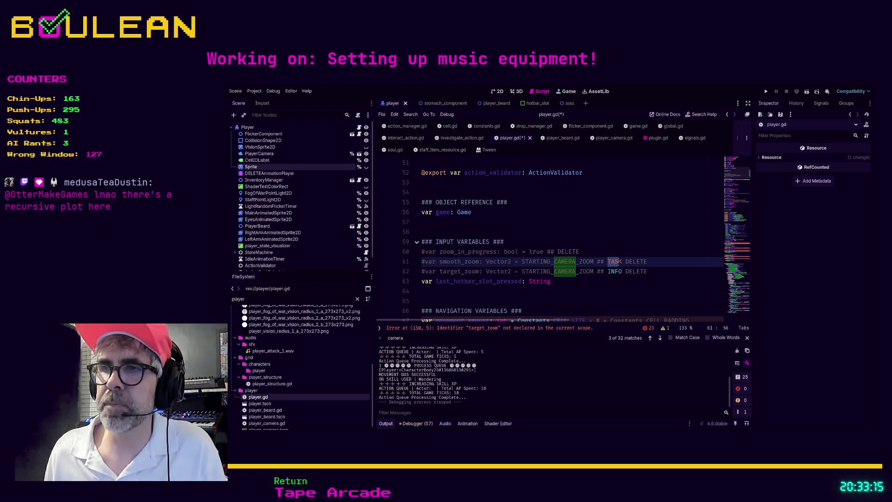
left_click(623, 271)
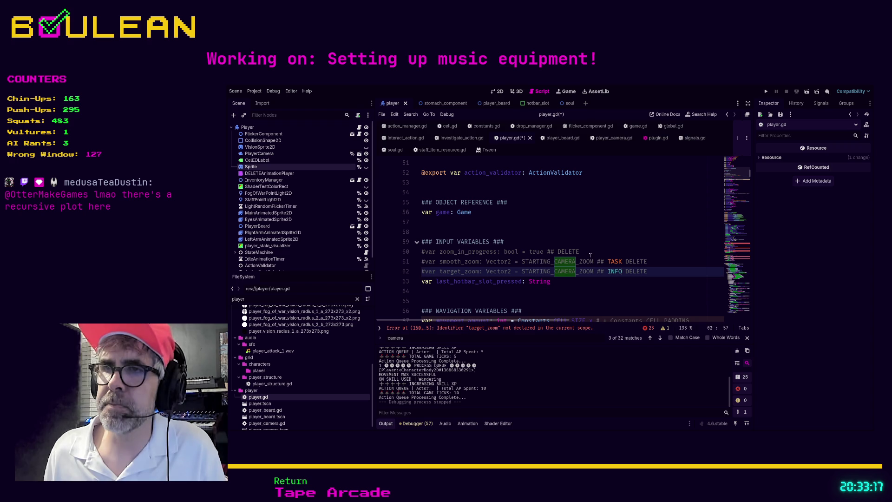
left_click(559, 252)
type("TODO")
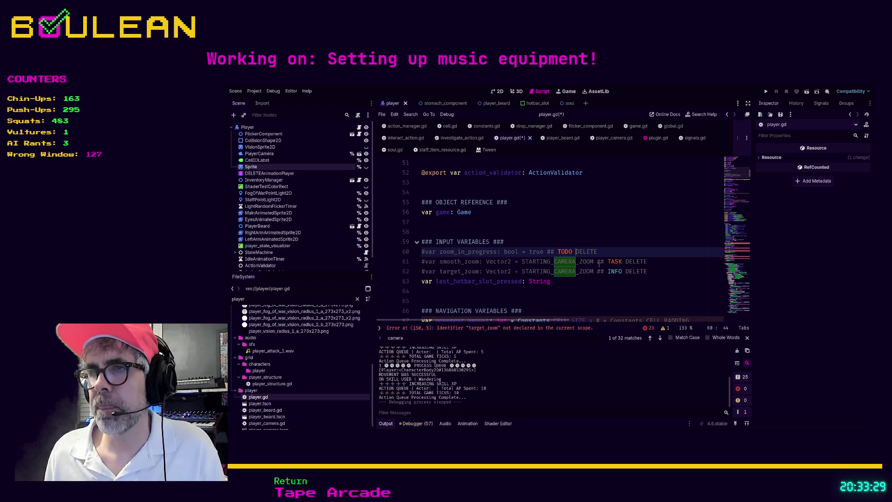
double_click(565, 252)
type("ERROR")
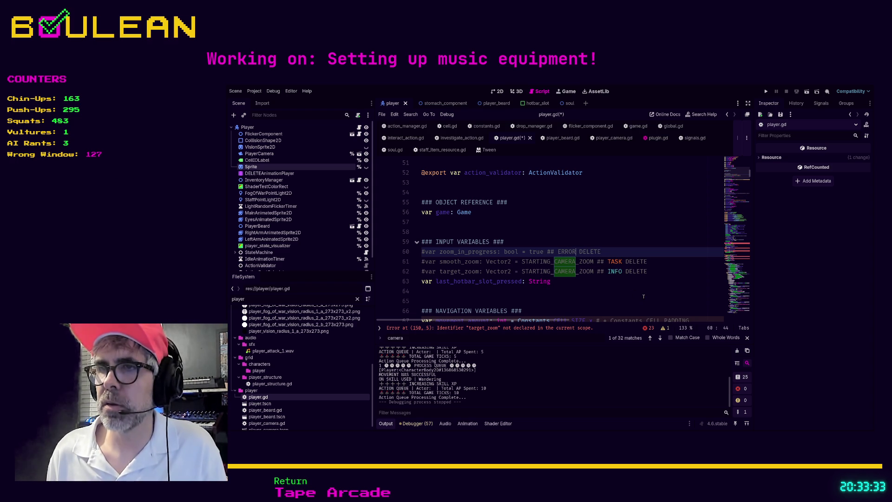
type("UG")
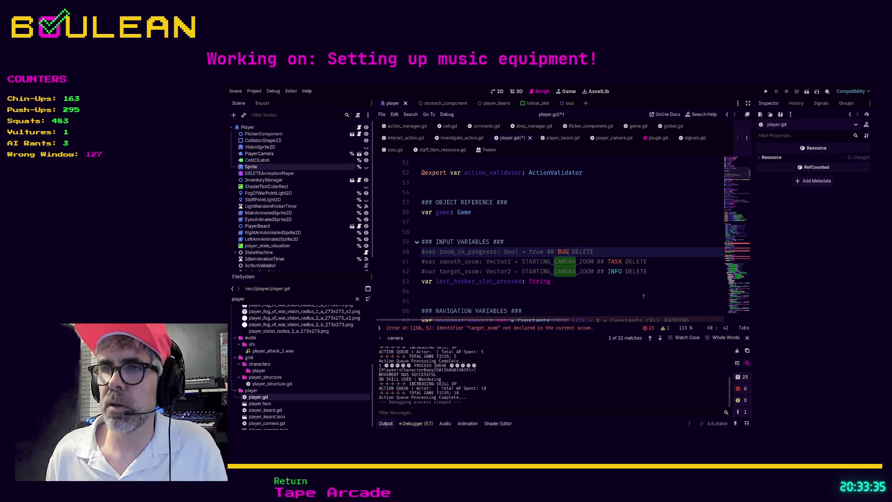
key("Down")
left_click(625, 262)
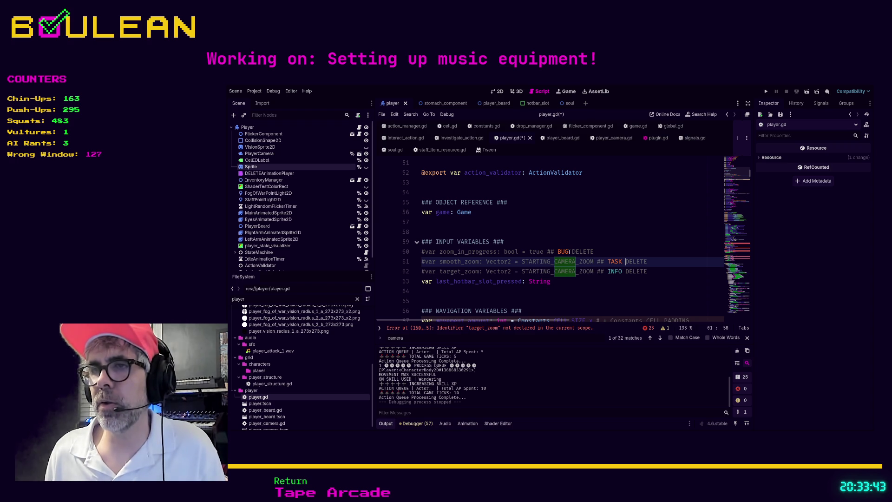
double_click(564, 251)
type("WARNING")
key("Down")
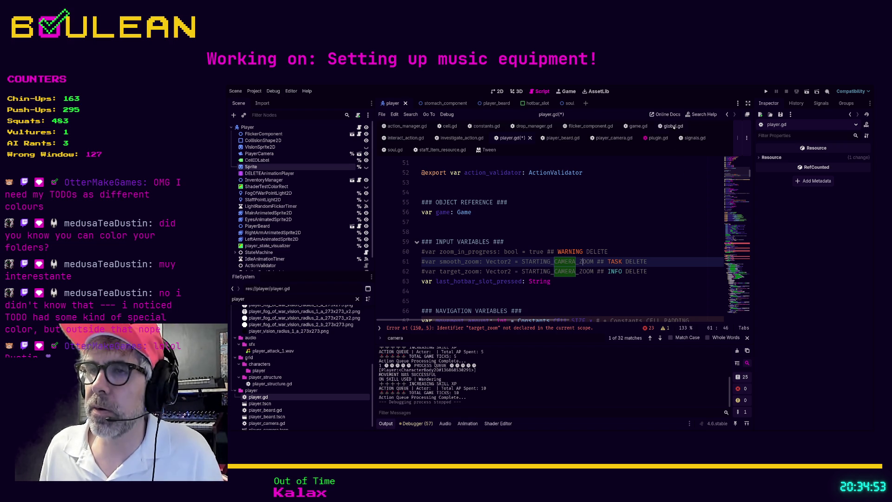
Retag line 60 as ALERT to check its keyword colouring.
double_click(565, 251)
type("ALERT")
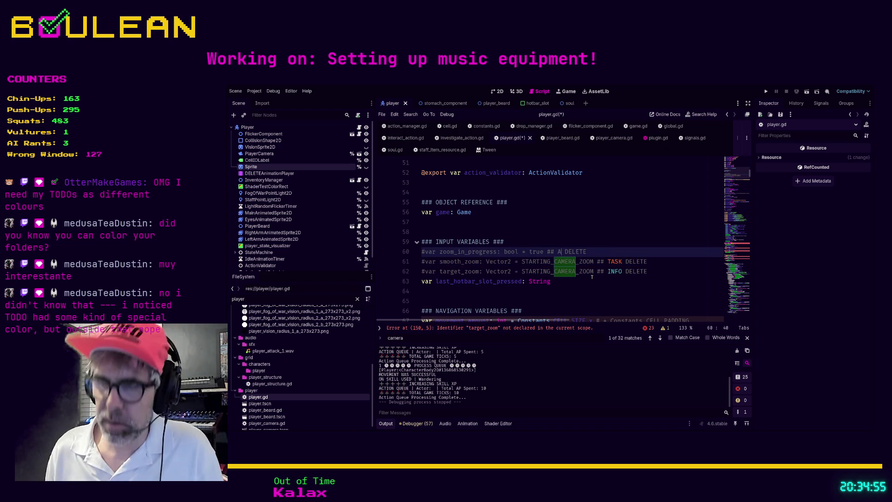
left_click(597, 284)
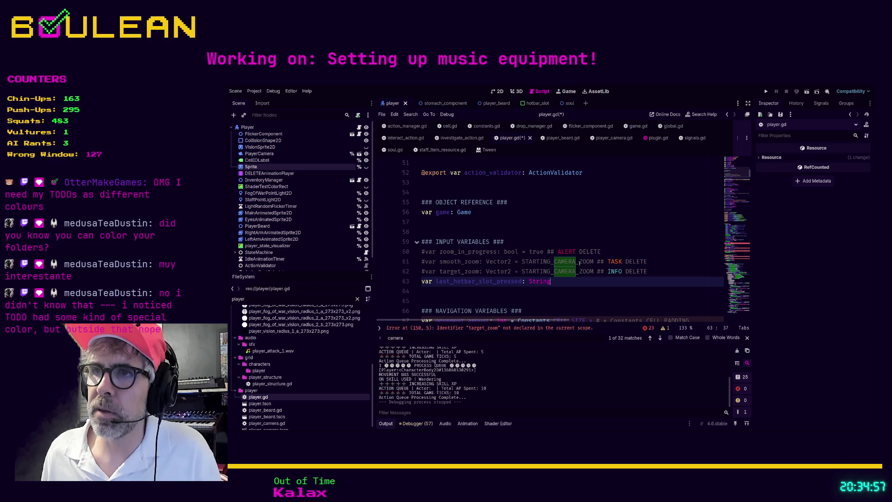
left_click(616, 261)
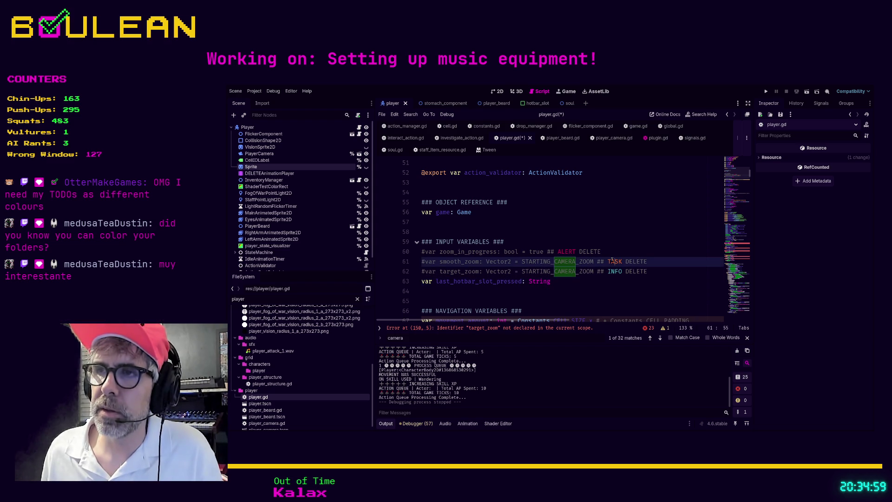
left_click(564, 279)
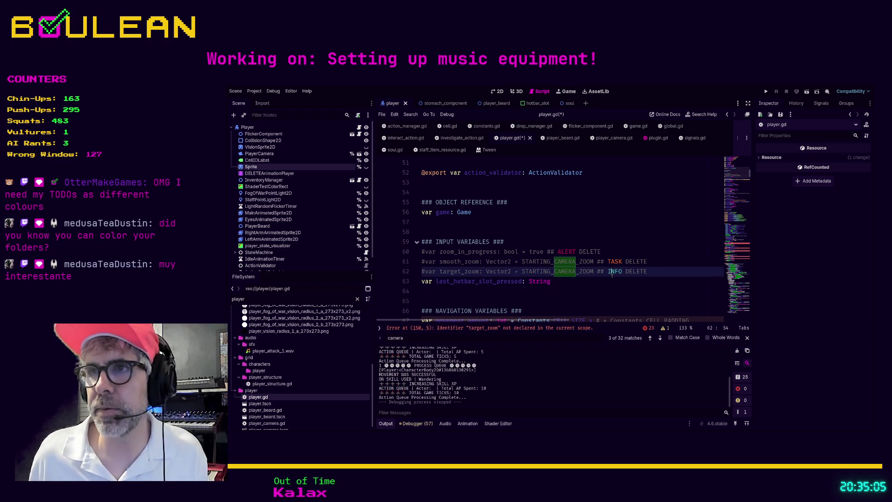
Retag lines 60 and 62 as TASK and save player.gd.
left_click(562, 251)
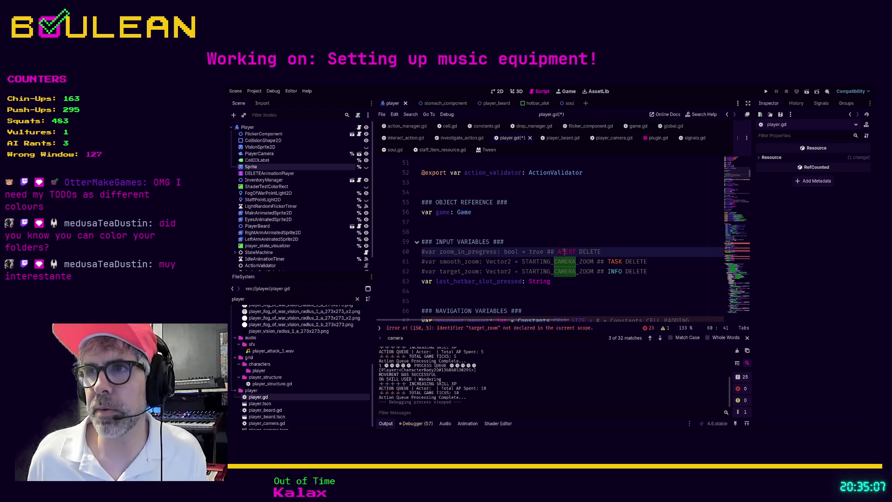
left_click(610, 261)
double_click(564, 252)
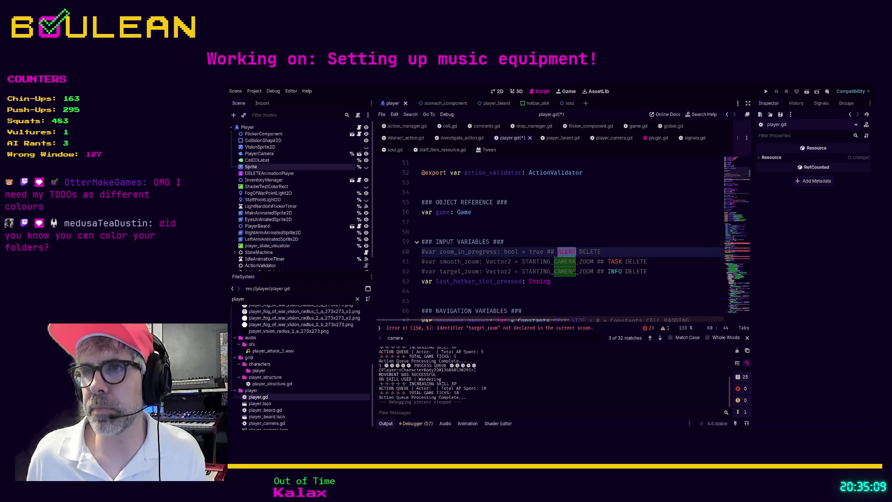
type("TASK")
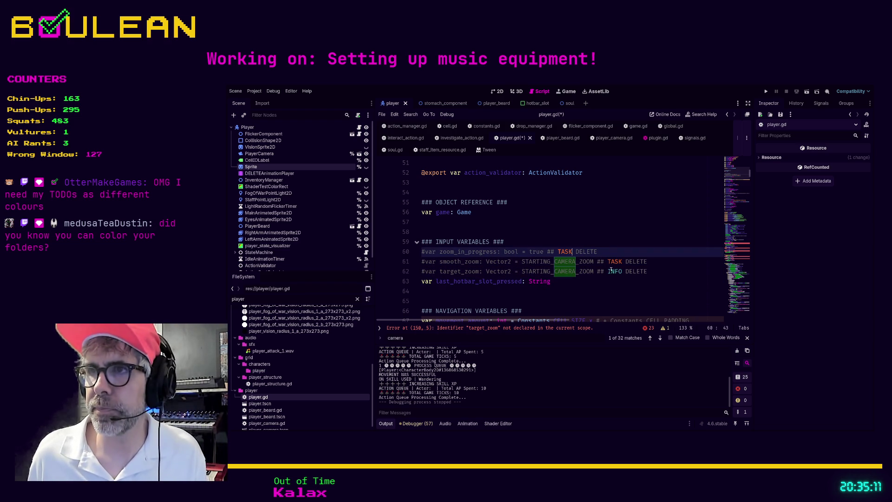
double_click(611, 271)
type("TASK")
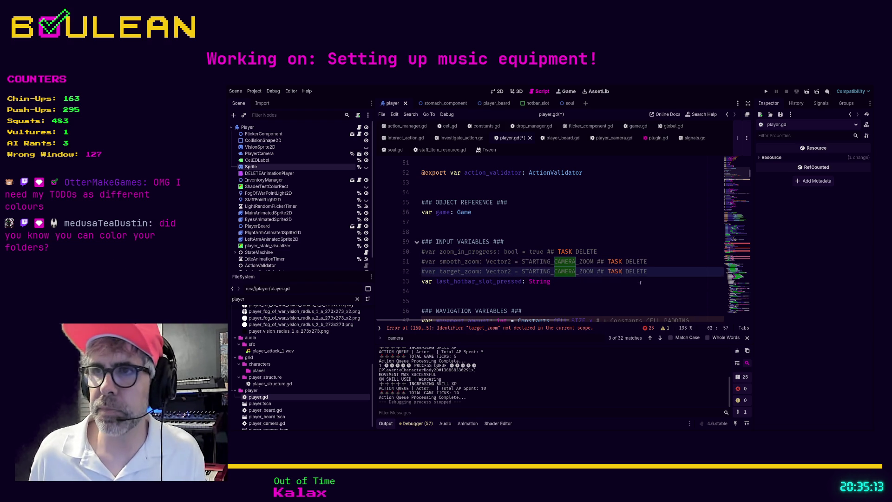
left_click(635, 291)
key("ctrl+s")
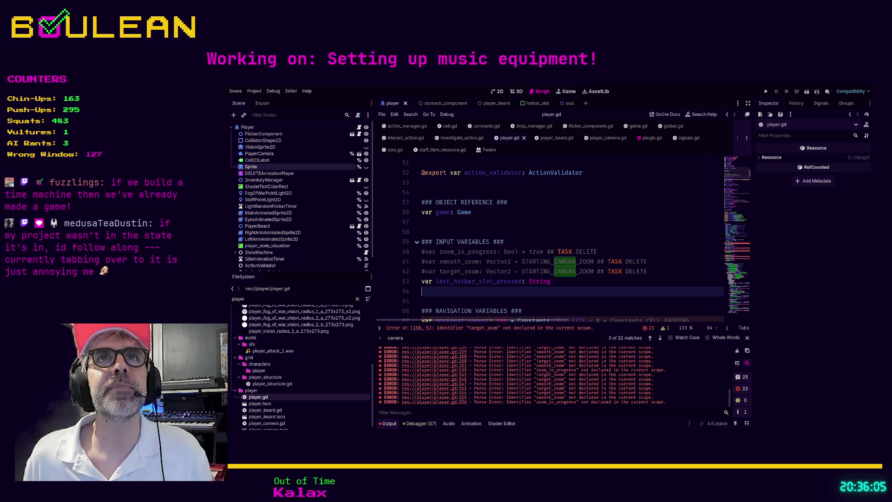
Try retagging line 62 as INFO, then undo back to TASK.
left_click(532, 302)
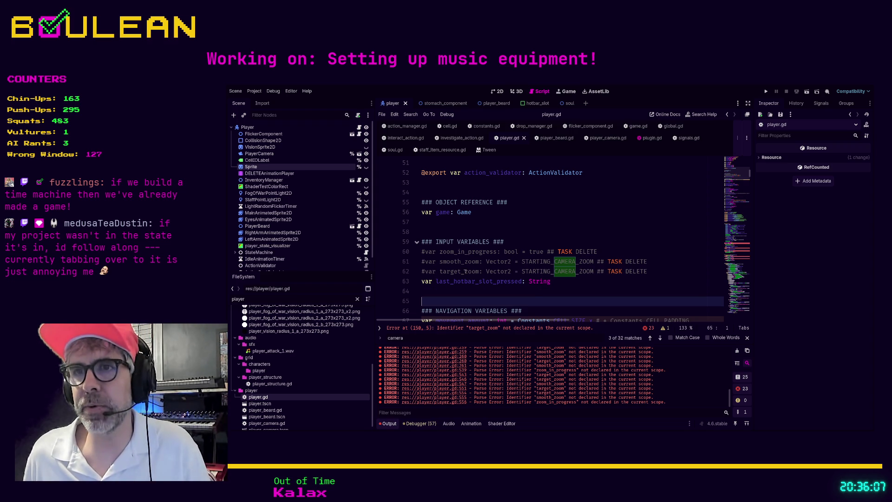
double_click(615, 271)
type("INFO")
key("Down")
key("Down")
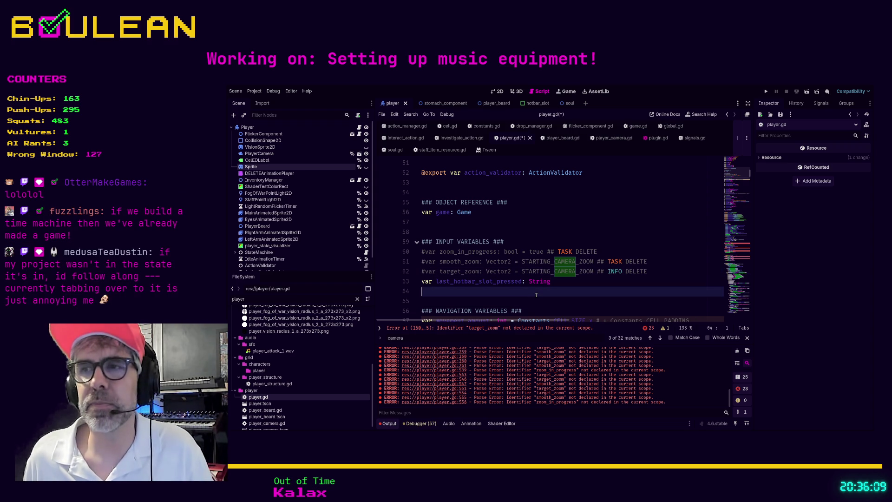
key("ctrl+z")
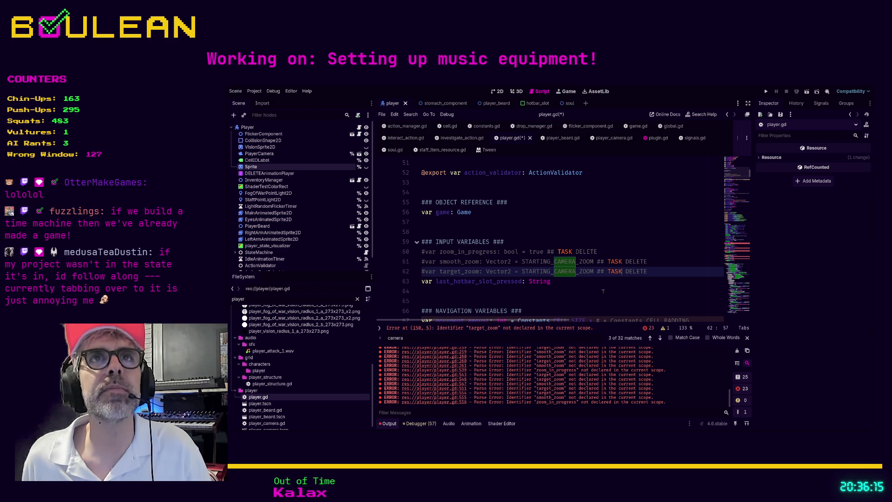
Save player.gd to refresh the errors, then move to line 63 for the '# OTTER YOLO' comment.
left_click(603, 291)
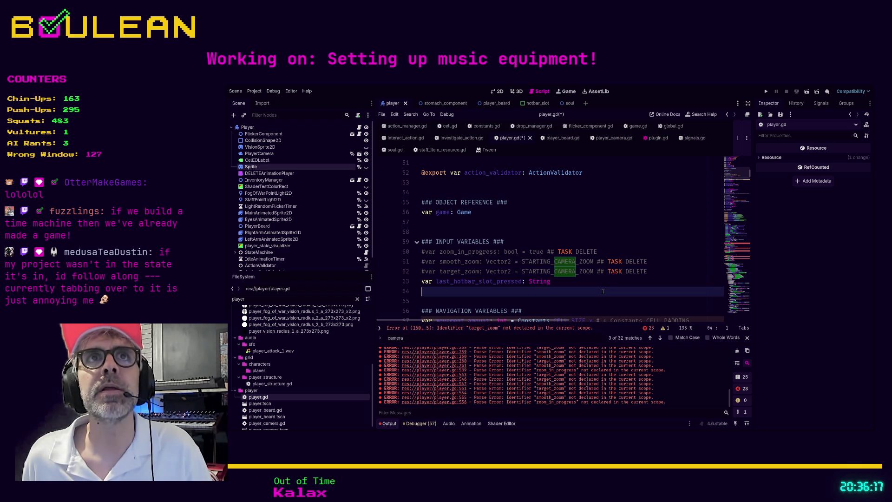
key("ctrl+s")
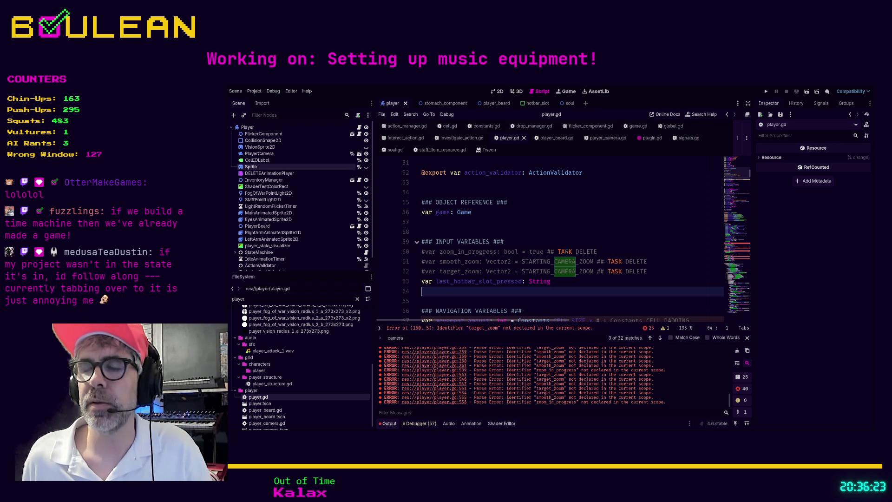
double_click(566, 251)
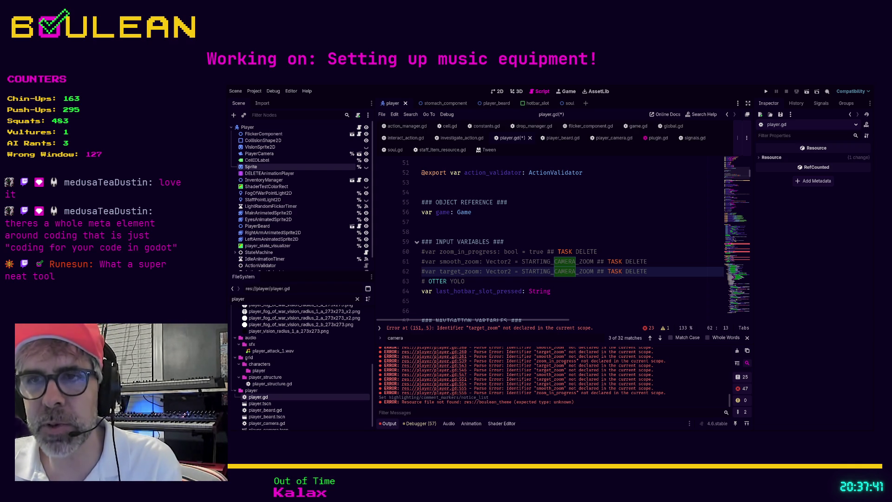
type("# OTTER YOLO")
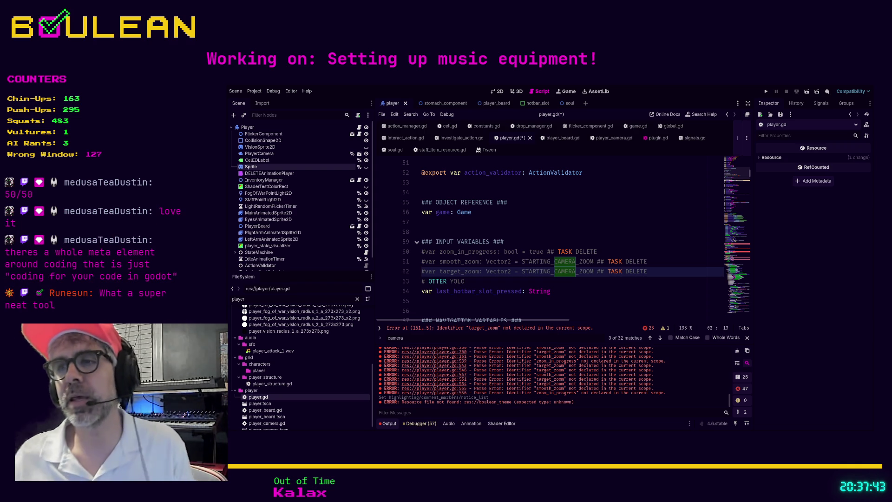
left_click(495, 280)
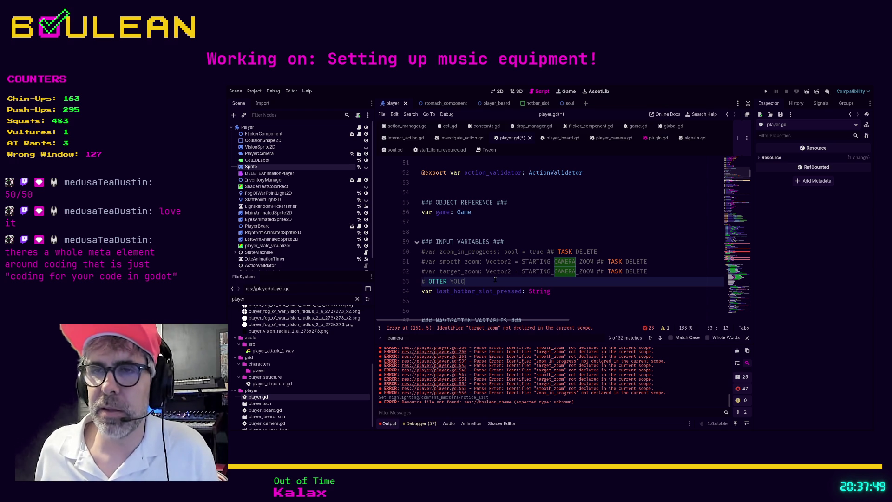
End the test comment with a new line, save player.gd, and inspect the red target_zoom errors on lines 152–153.
key("Return")
key("ctrl+s")
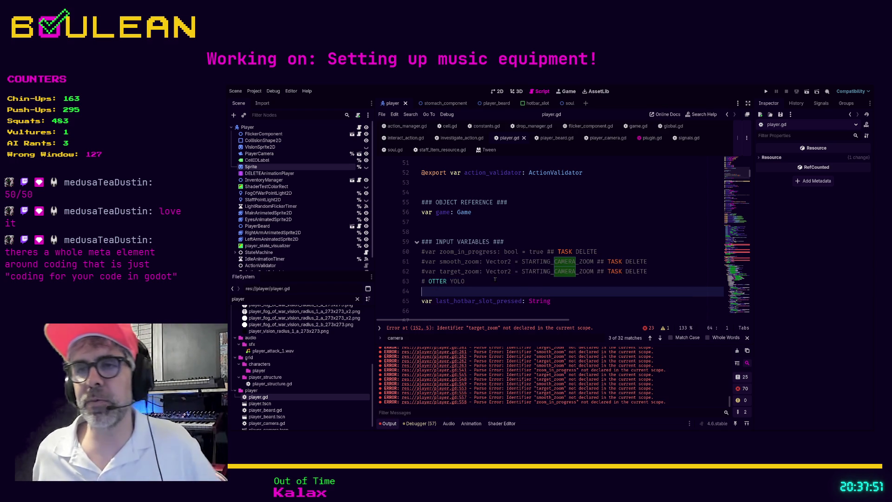
left_click(464, 328)
left_click(558, 241)
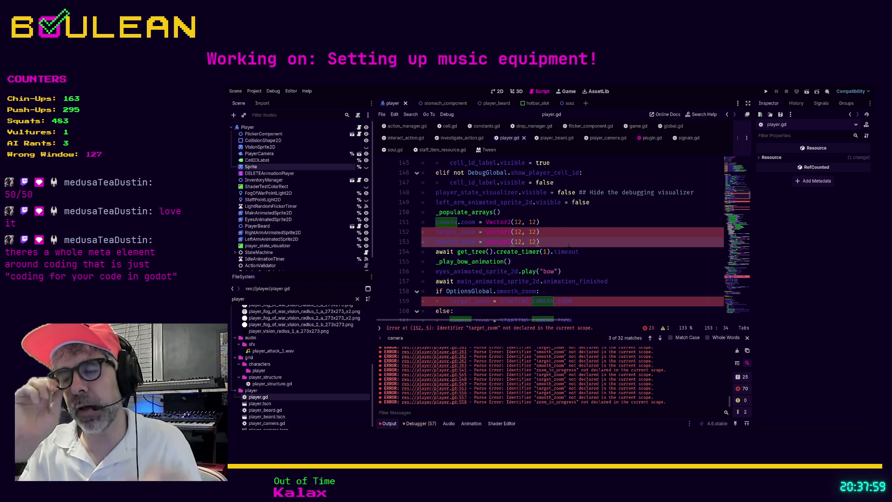
left_click(572, 232)
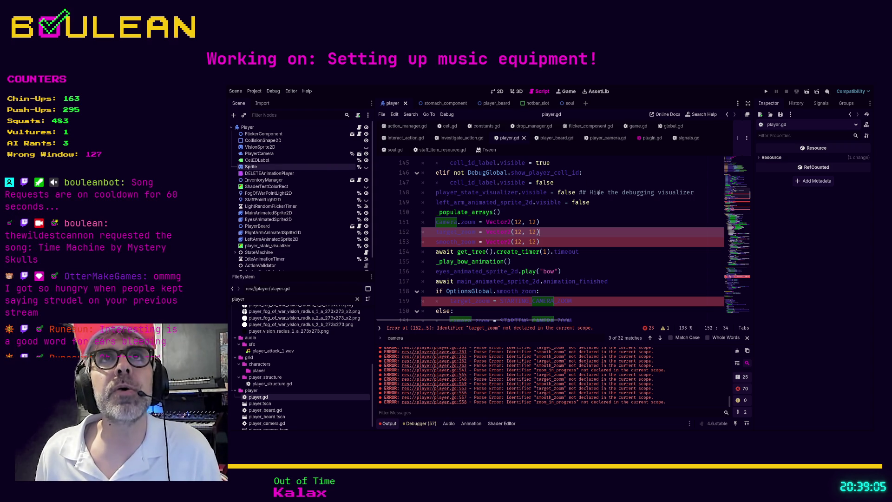
left_click(590, 238)
left_click(552, 233)
left_click(621, 301)
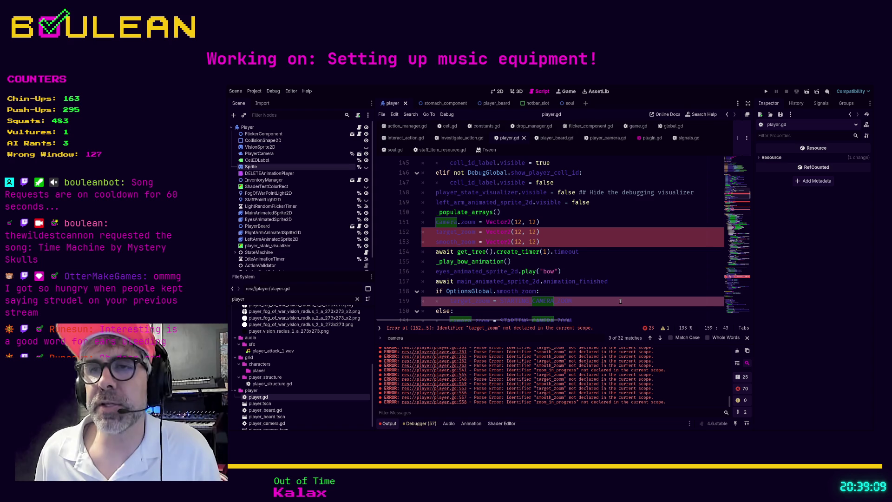
scroll(586, 246, "down", 2)
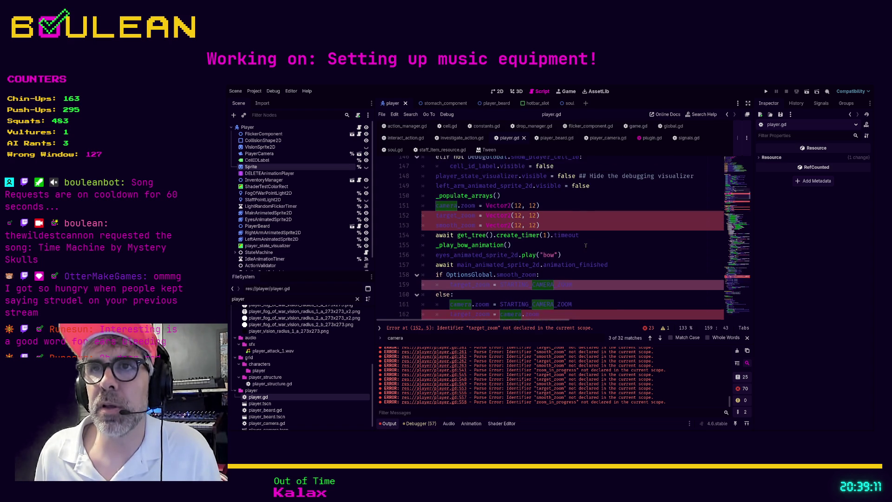
Scroll player.gd to the _ready() setup code at lines 135–151 and move the Output panel to its top.
scroll(586, 245, "up", 7)
scroll(586, 246, "down", 3)
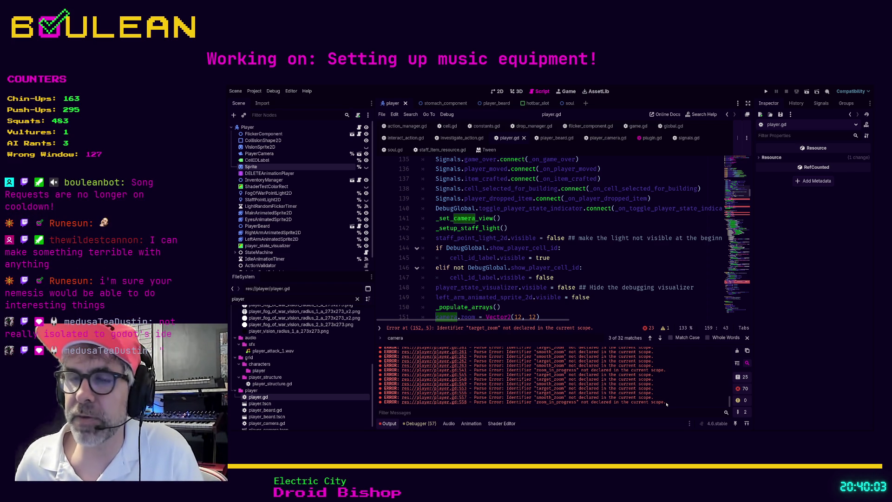
mouse_move(730, 401)
left_mouse_down()
mouse_move(732, 352)
mouse_move(730, 402)
left_mouse_up()
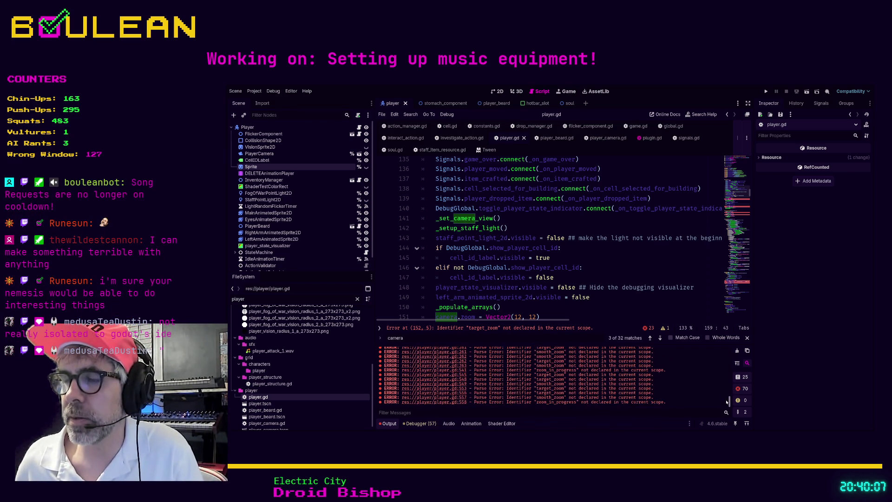
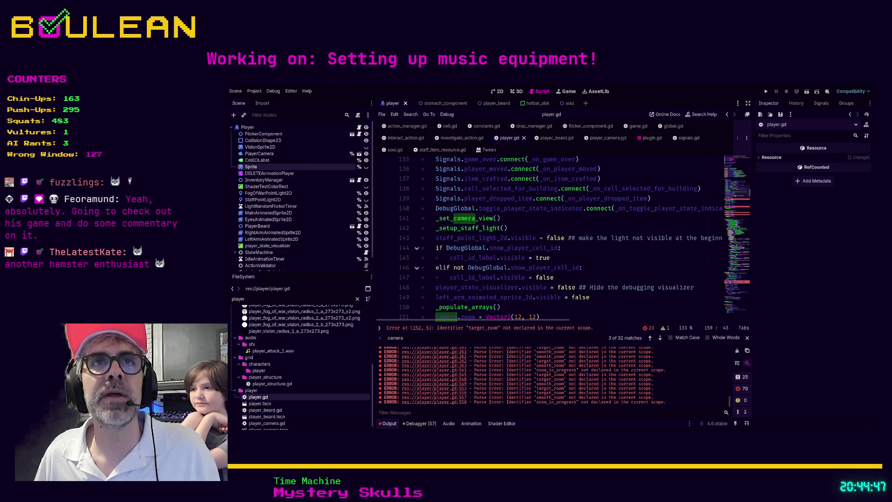
Inspect the erroring target_zoom and smooth_zoom lines in player.gd's camera zoom code.
scroll(564, 274, "down", 1)
left_click(564, 275)
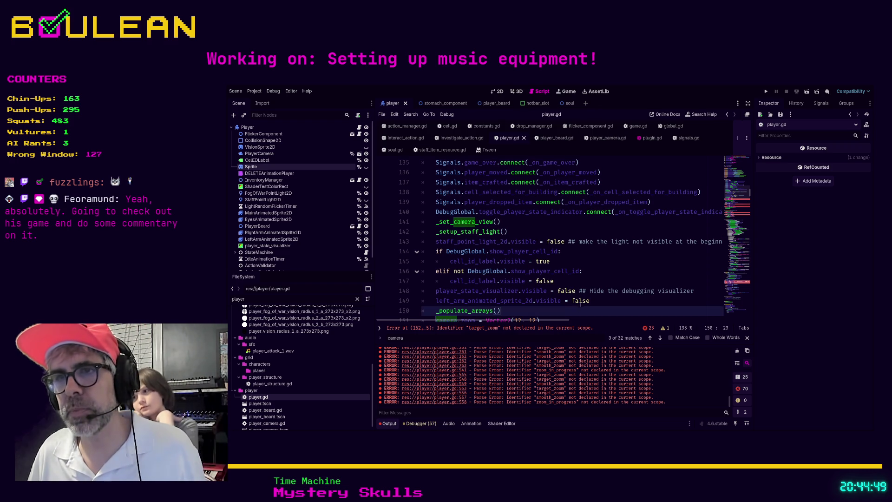
scroll(563, 255, "down", 1)
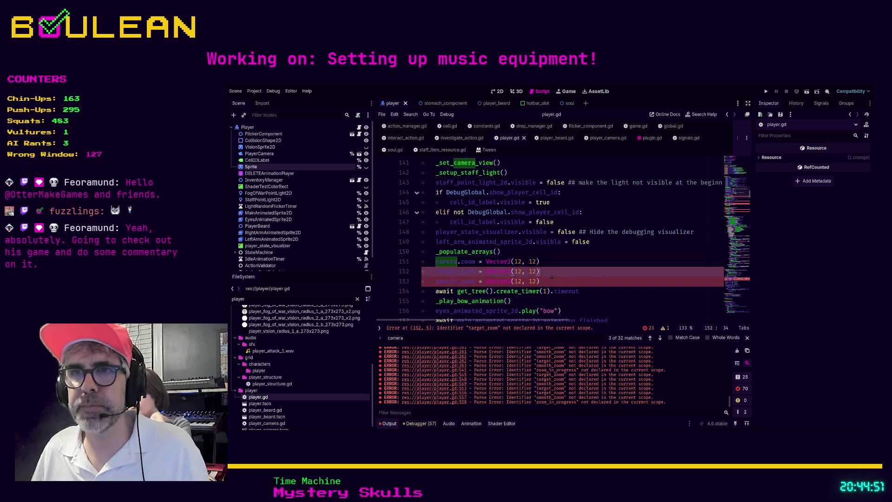
left_click(599, 274)
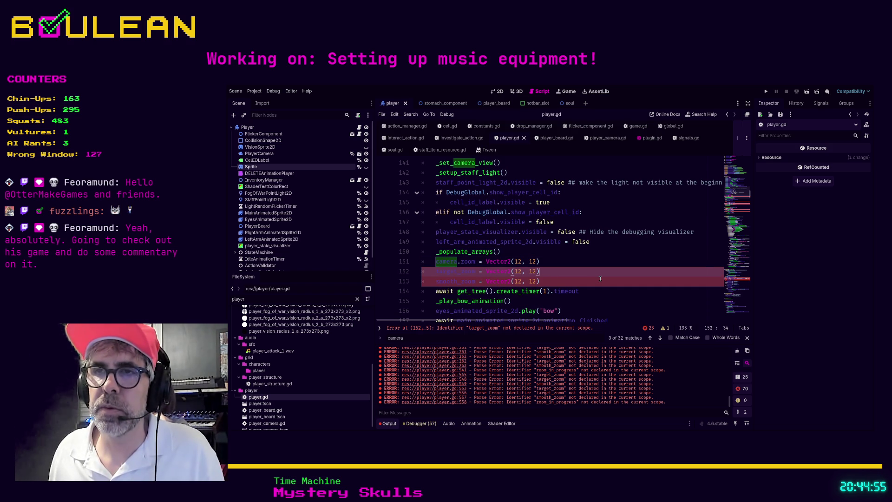
left_click(600, 278)
scroll(600, 278, "up", 9)
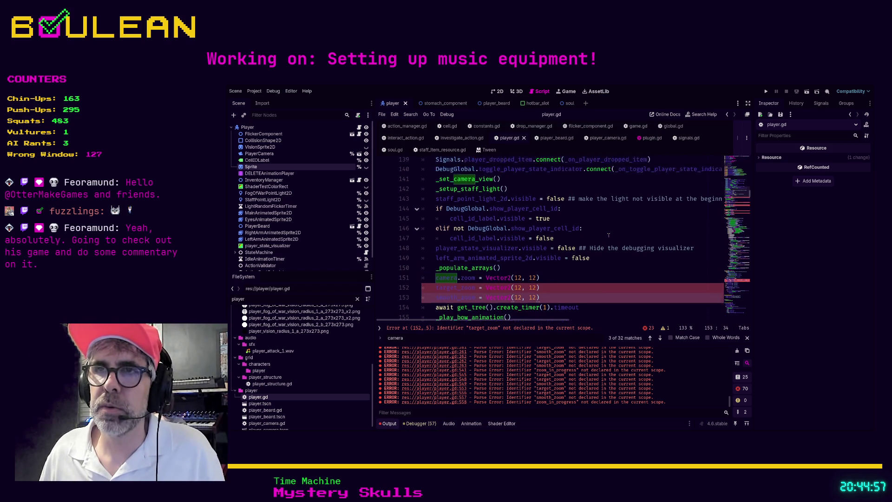
scroll(608, 236, "up", 11)
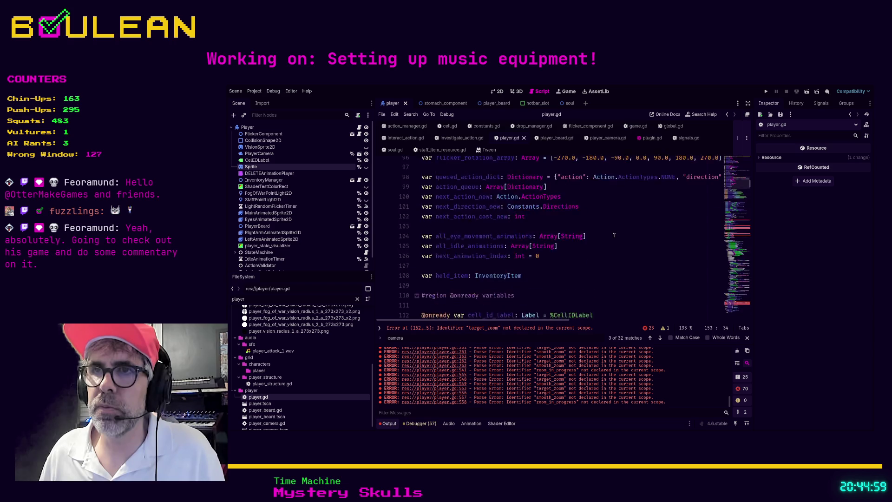
scroll(613, 235, "up", 5)
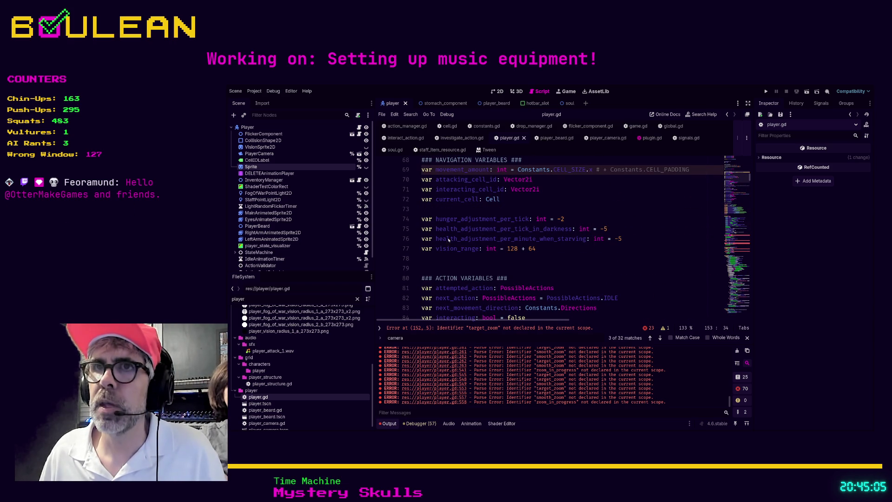
Filter the FileSystem dock for 'camera' and open player_camera.gd.
left_click(291, 299)
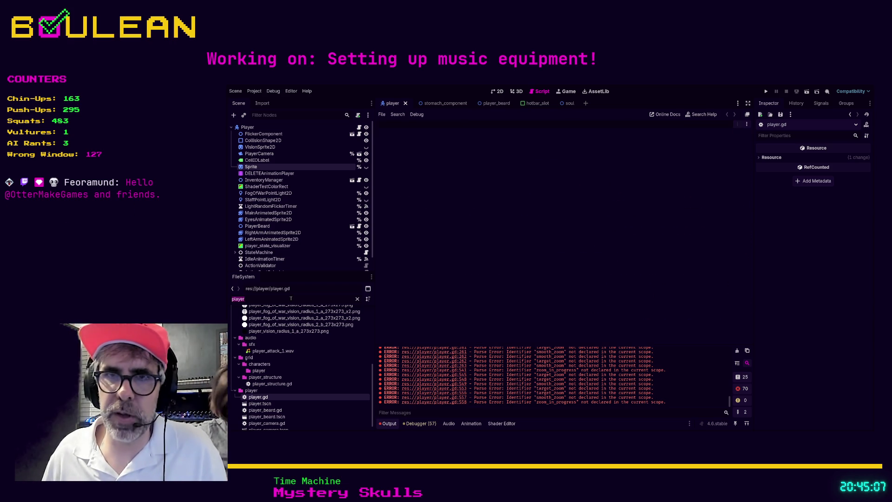
double_click(281, 399)
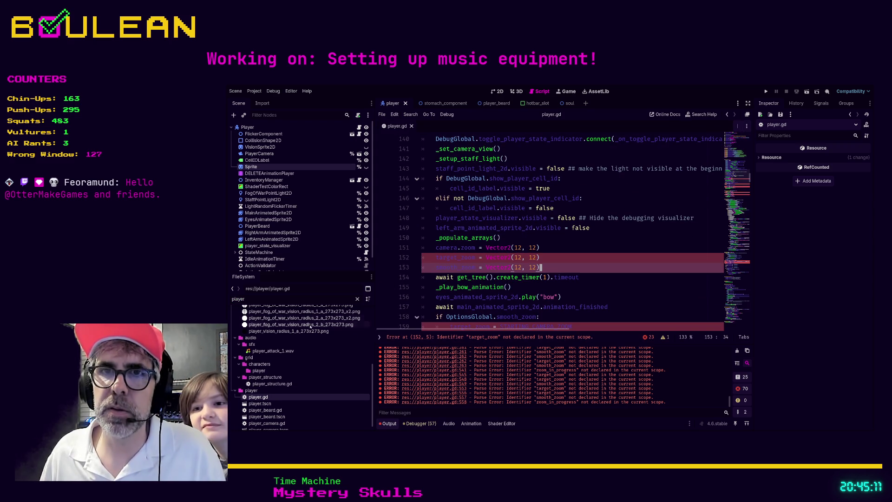
double_click(302, 300)
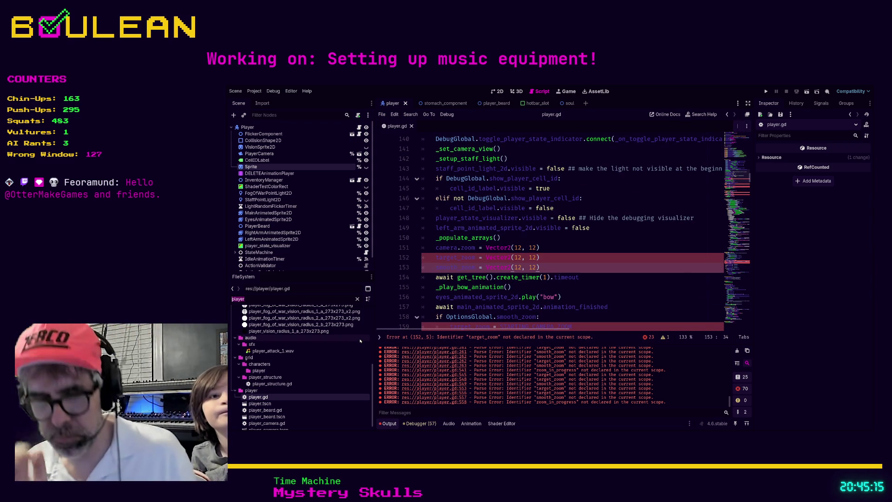
type("camera")
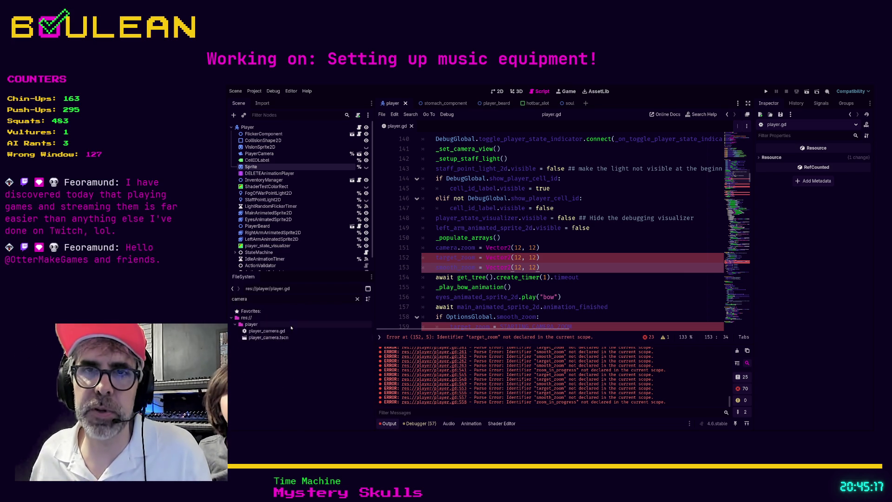
left_click(282, 332)
double_click(282, 332)
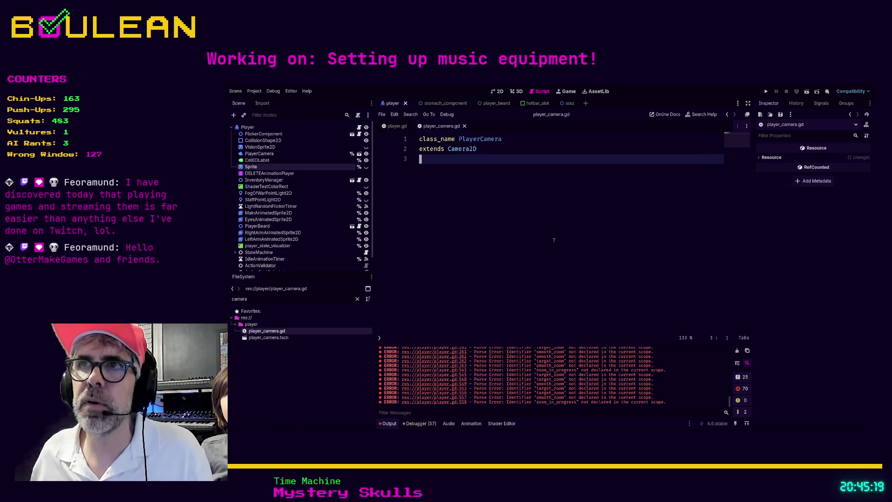
Back in player.gd, search for 'task' and select the three commented zoom variable lines.
left_click(396, 125)
left_click(562, 251)
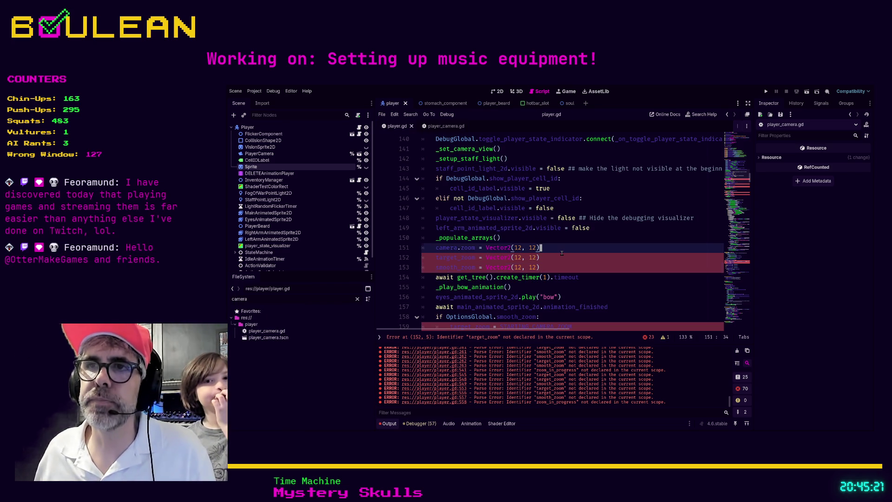
key("ctrl+f")
type("info")
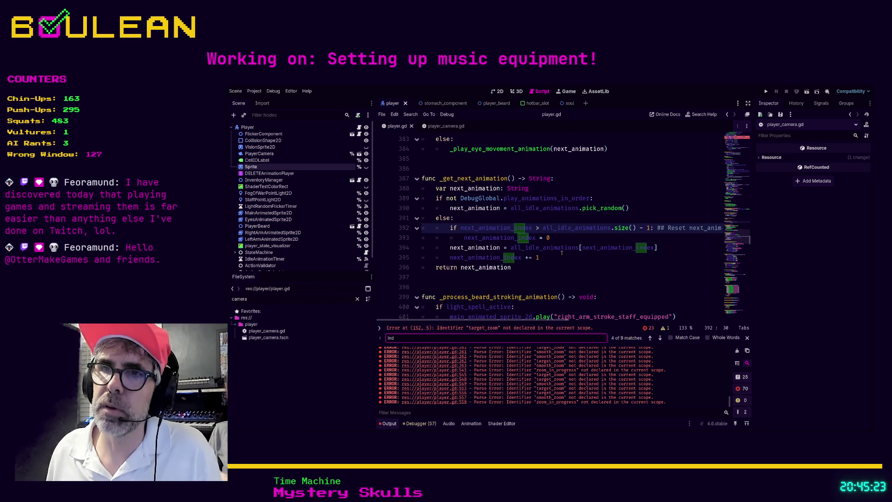
type("task")
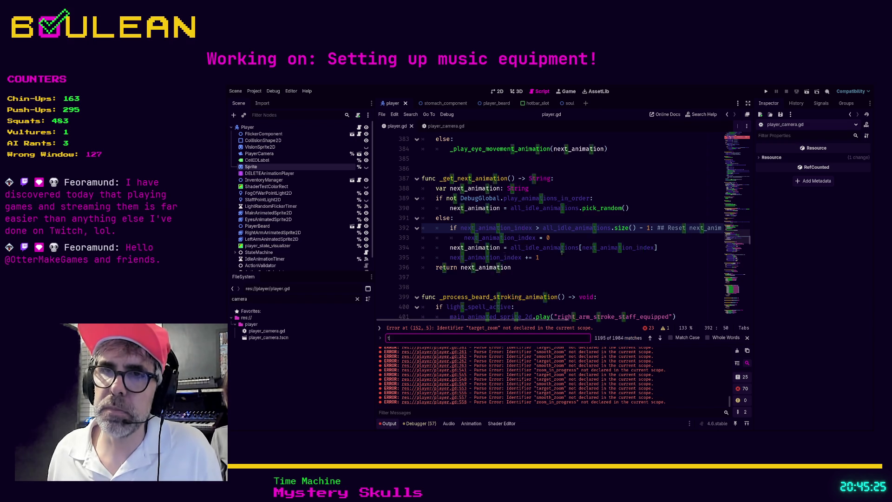
left_click_drag(659, 249, 408, 225)
key("ctrl+c")
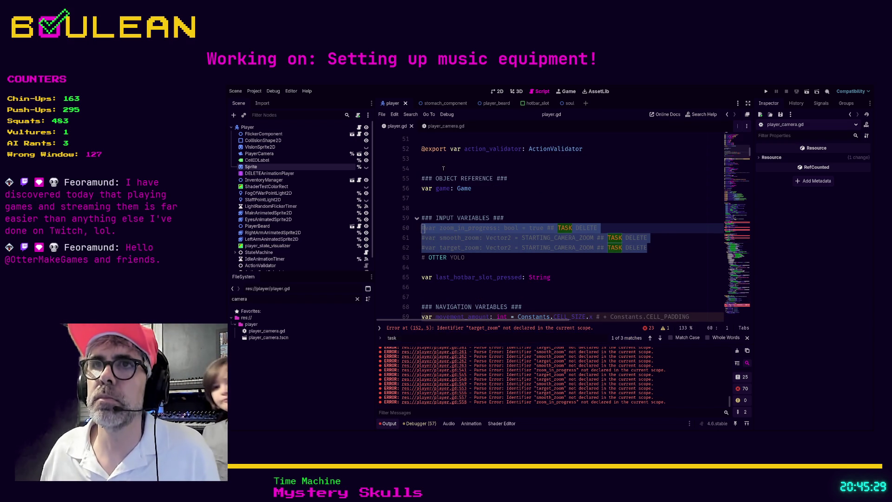
Paste the zoom variables into player_camera.gd and uncomment zoom_in_progress, smooth_zoom and target_zoom.
left_click(439, 128)
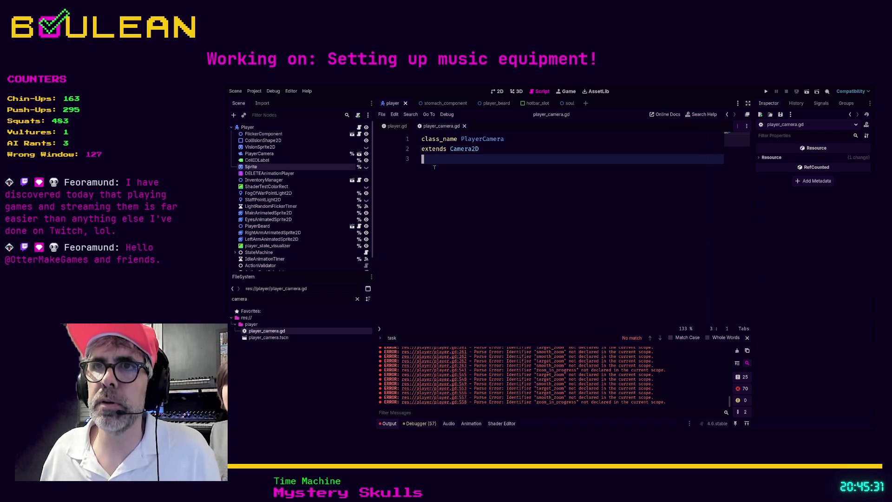
key("ctrl+v")
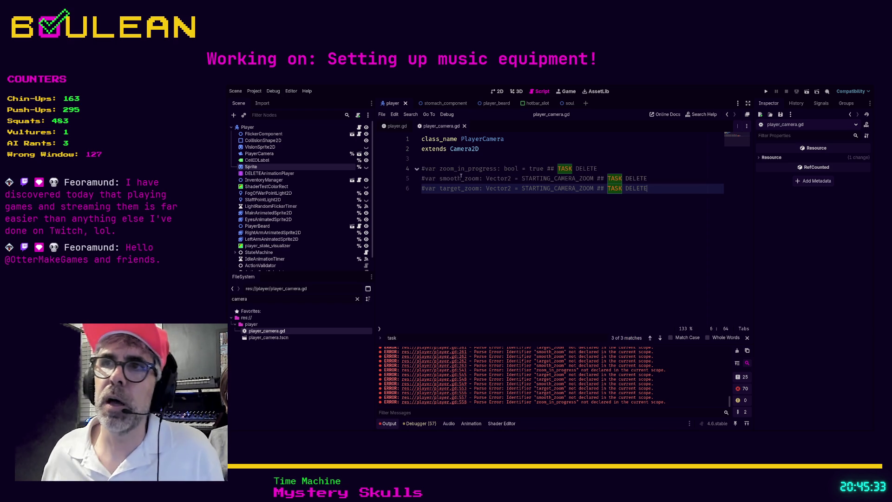
left_click(425, 167)
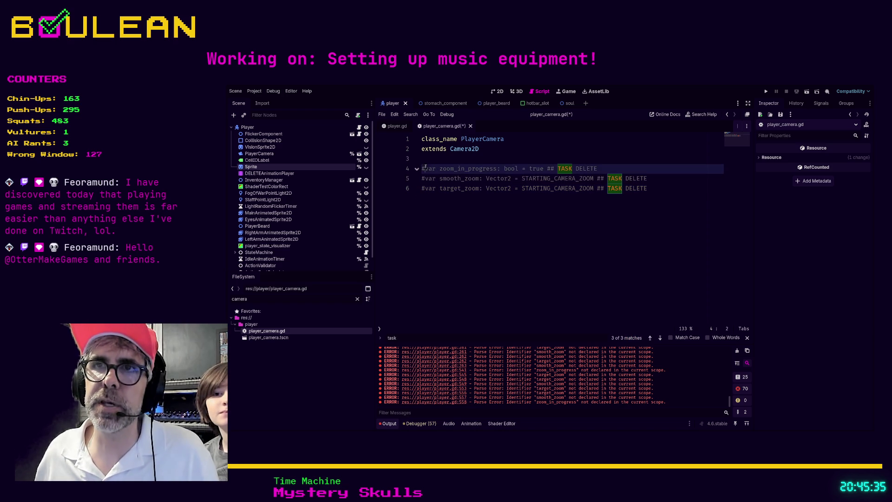
key("BackSpace")
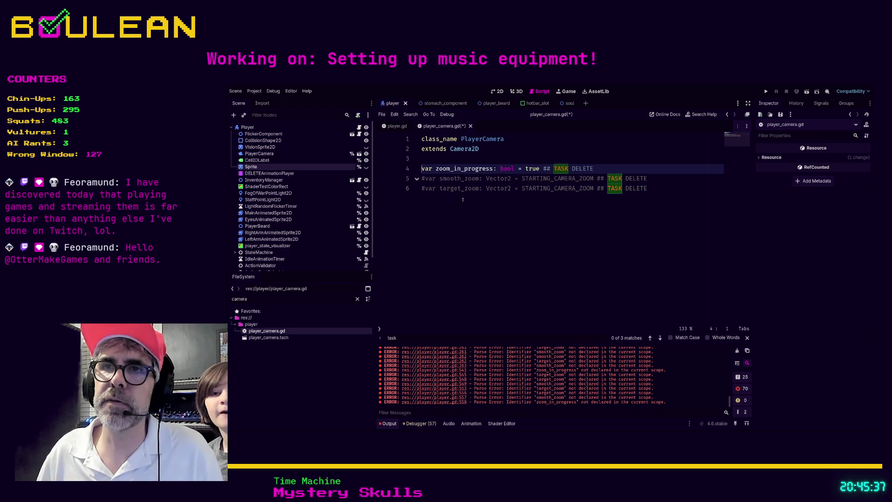
key("Down")
key("Delete")
key("Down")
key("Delete")
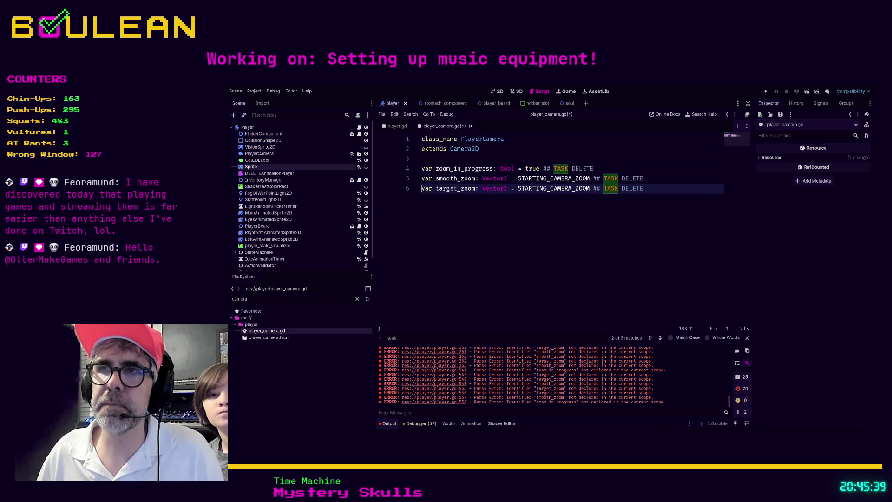
Add blank lines after the target_zoom declaration.
key("Up")
key("shift+Down")
key("shift+End")
key("Return")
key("Return")
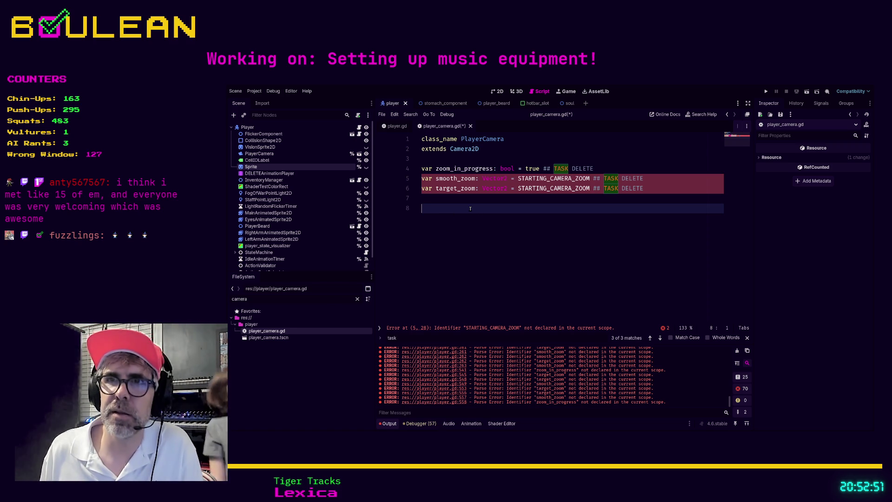
Place the caret below target_zoom in player_camera.gd, then go back to player.gd.
left_click(449, 201)
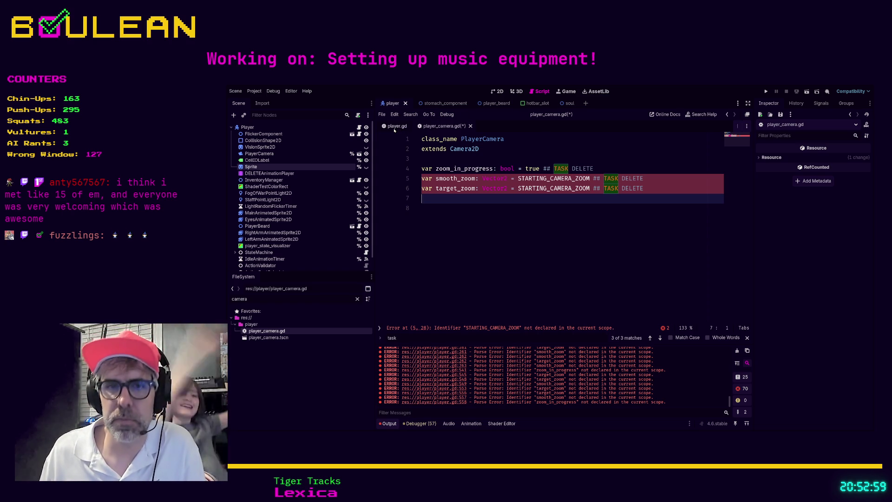
left_click(394, 128)
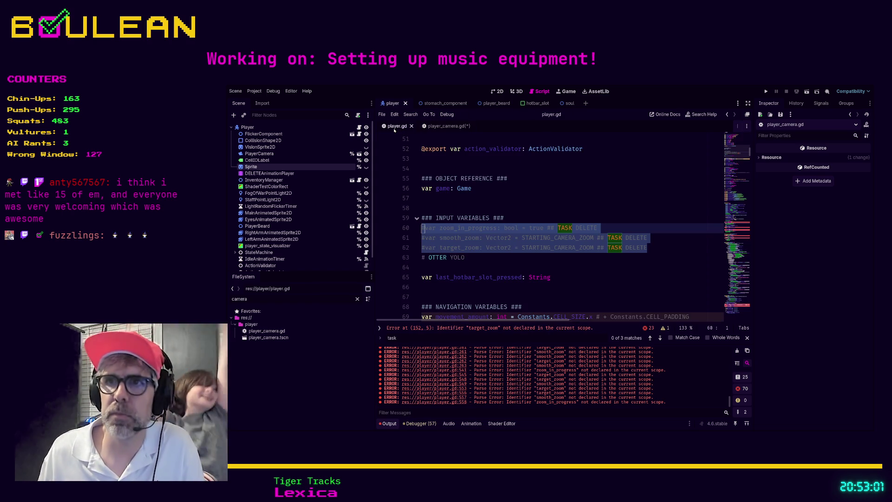
Search player.gd for 'camera' and comment out the _set_camera_view function with Ctrl+K.
scroll(558, 209, "down", 3)
left_click(584, 193)
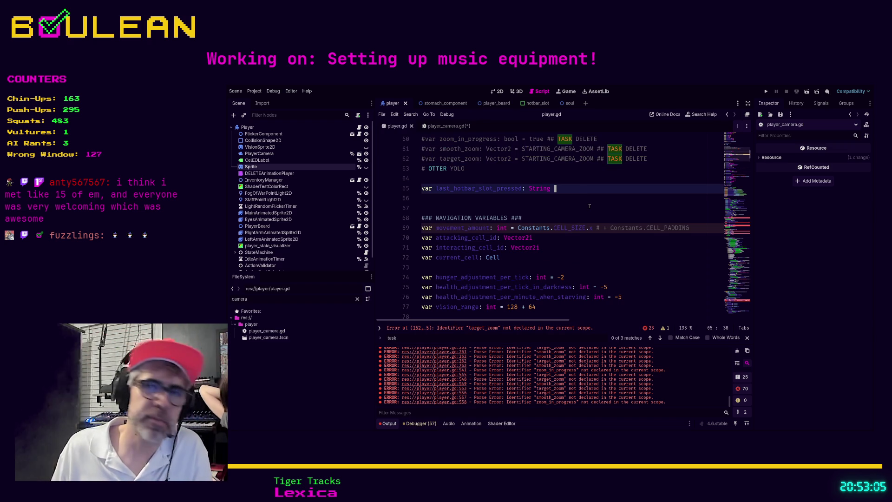
scroll(590, 206, "down", 8)
scroll(559, 224, "down", 4)
scroll(580, 232, "down", 5)
left_click(553, 284)
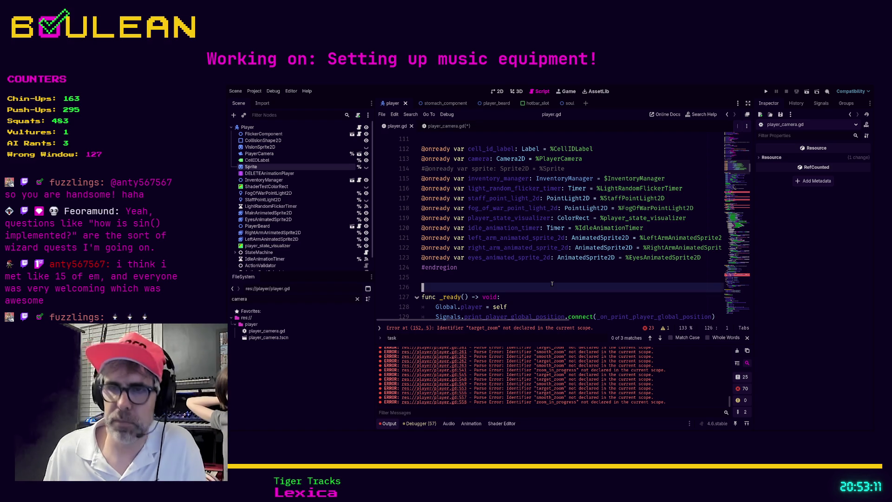
key("ctrl+f")
type("camera")
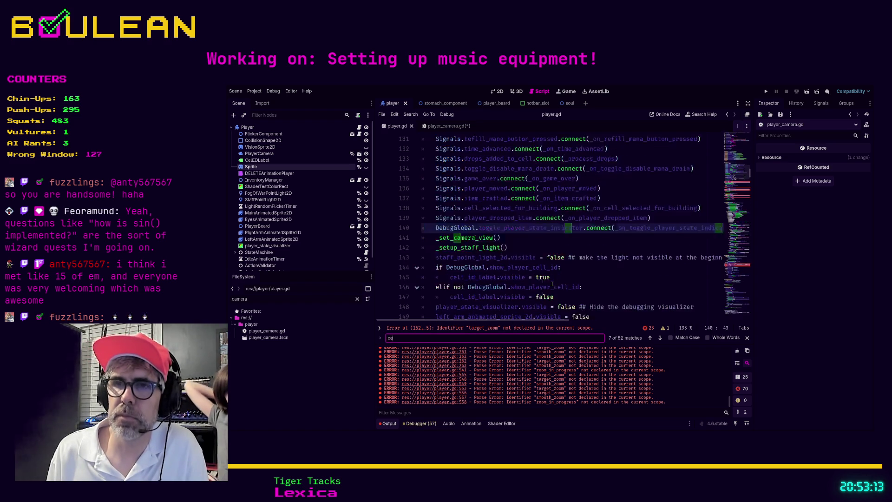
left_click(475, 230, "ctrl")
left_click_drag(583, 290, 389, 220)
key("ctrl+c")
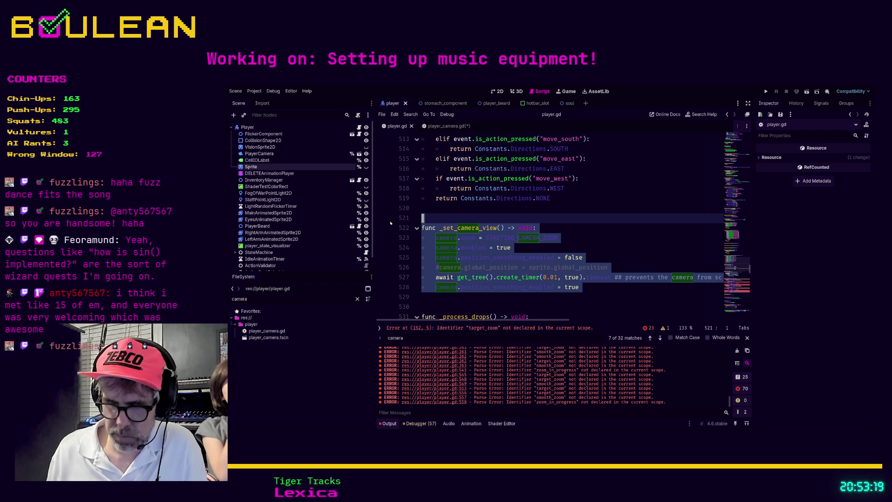
key("ctrl+k")
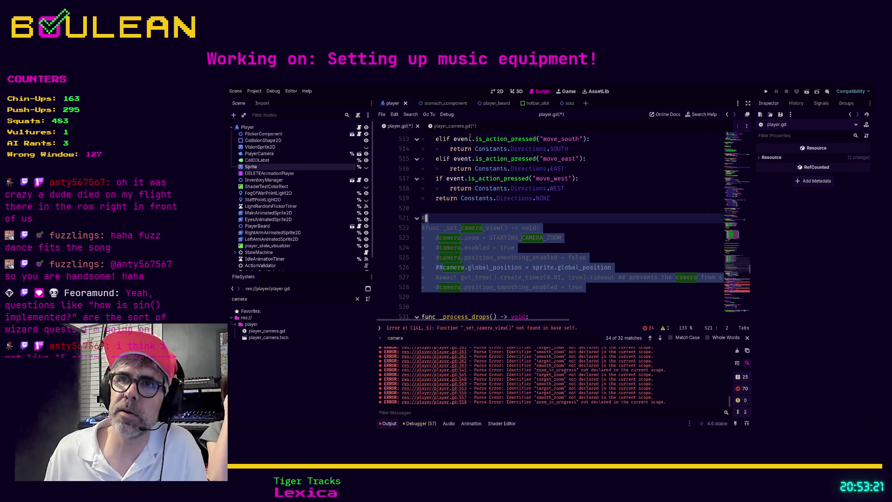
Paste the _set_camera_view function into player_camera.gd.
left_click(453, 126)
left_click(458, 218)
key("ctrl+v")
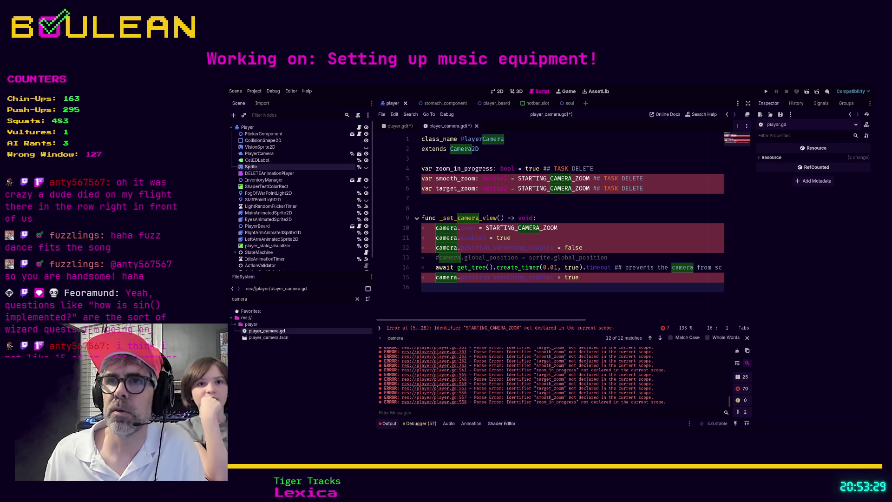
Strip the 'camera.' prefix from the zoom and enabled lines of _set_camera_view.
left_click(460, 228)
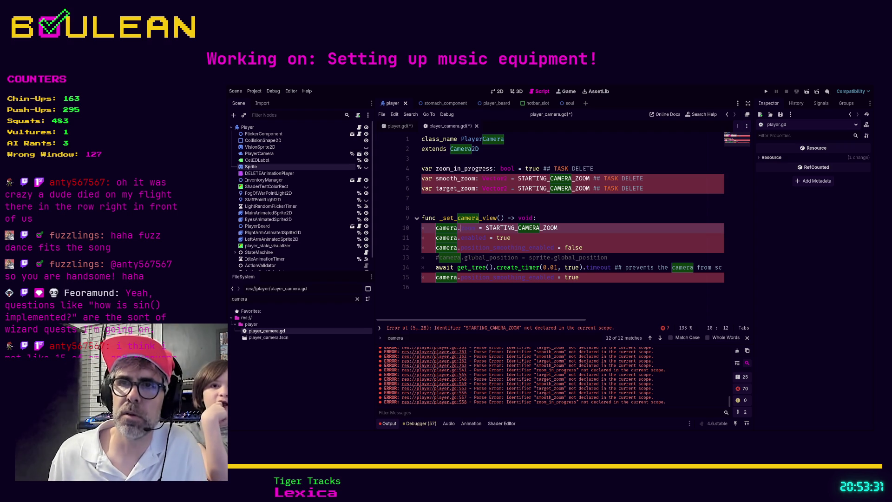
key("BackSpace")
key("BackSpace")
key("BackSpace")
key("Down")
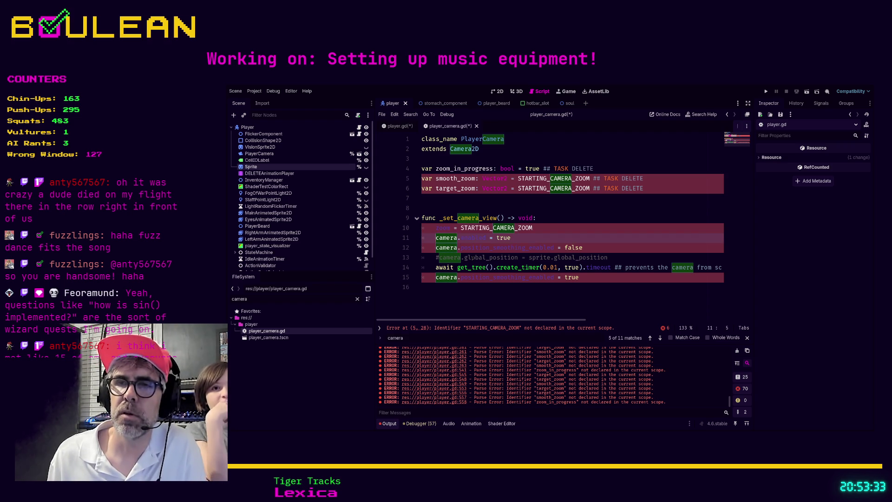
key("Up")
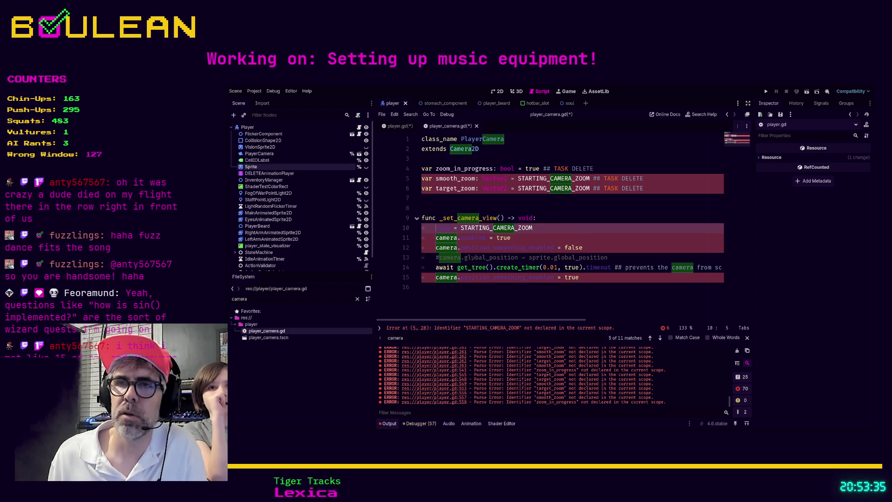
type("self.")
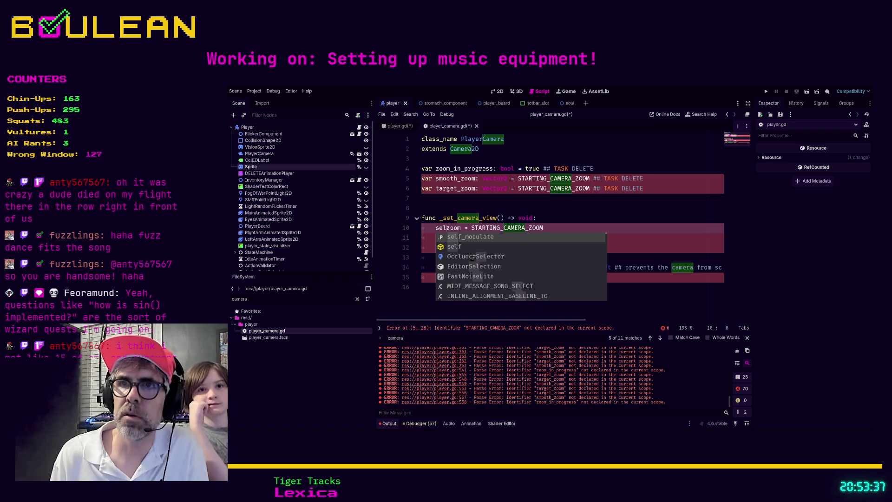
key("Left")
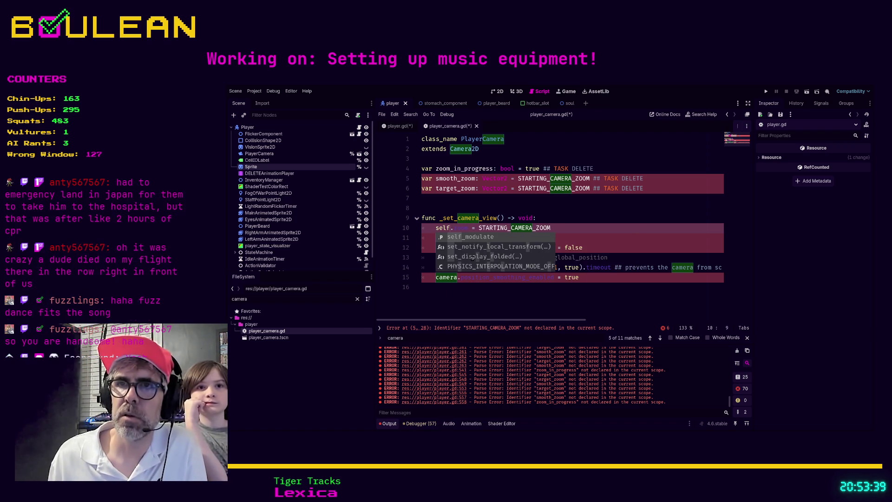
type("./")
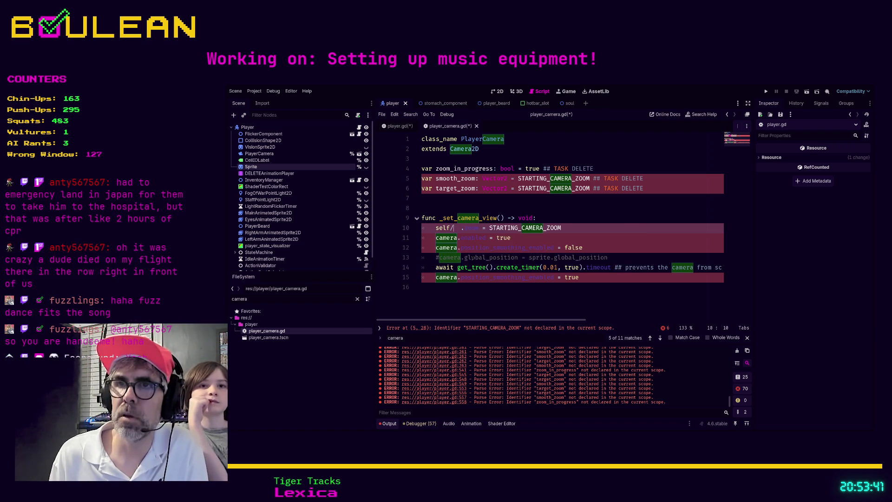
type("zoo")
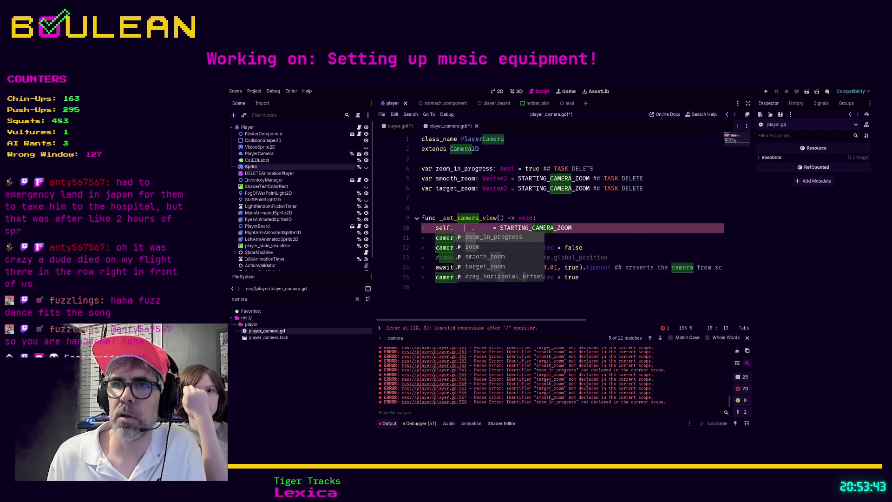
key("BackSpace")
key("BackSpace")
key("BackSpace")
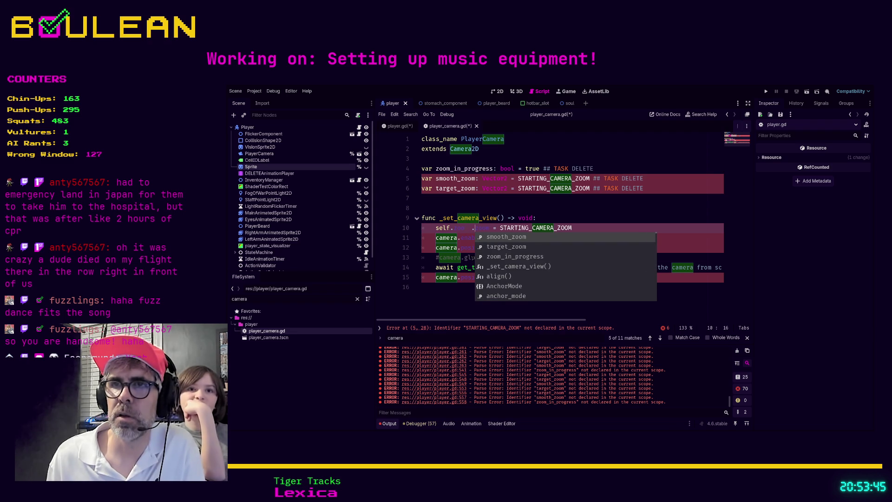
key("Down")
key("Delete")
key("Delete")
key("Delete")
key("Delete")
key("Down")
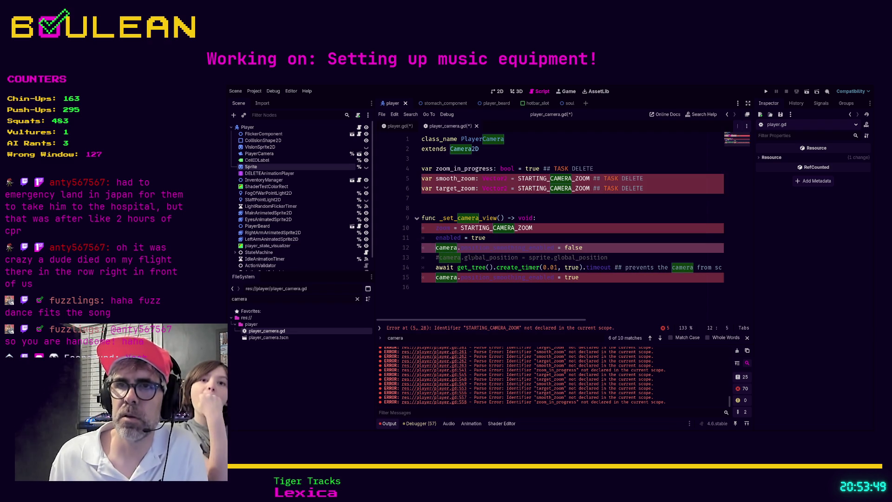
key("ctrl+Right")
key("Right")
Fix the position_smoothing_enabled line and delete the commented global_position line.
key("ctrl+shift+Right")
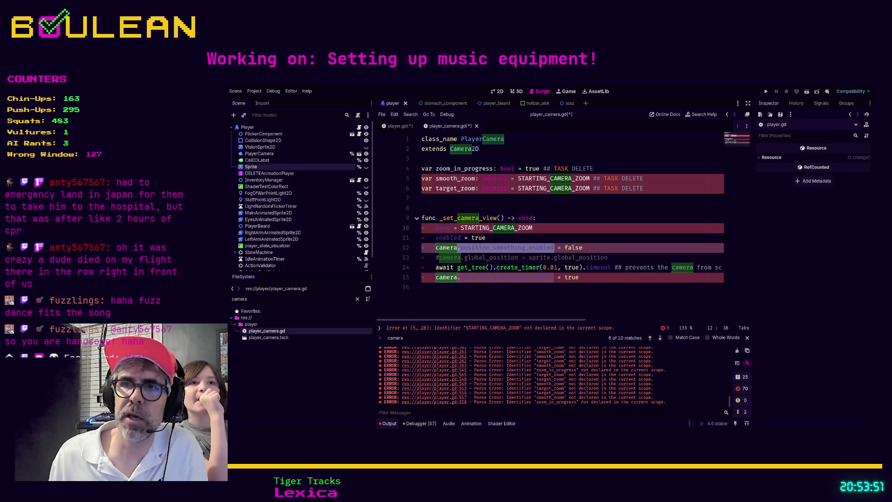
key("Left")
key("BackSpace")
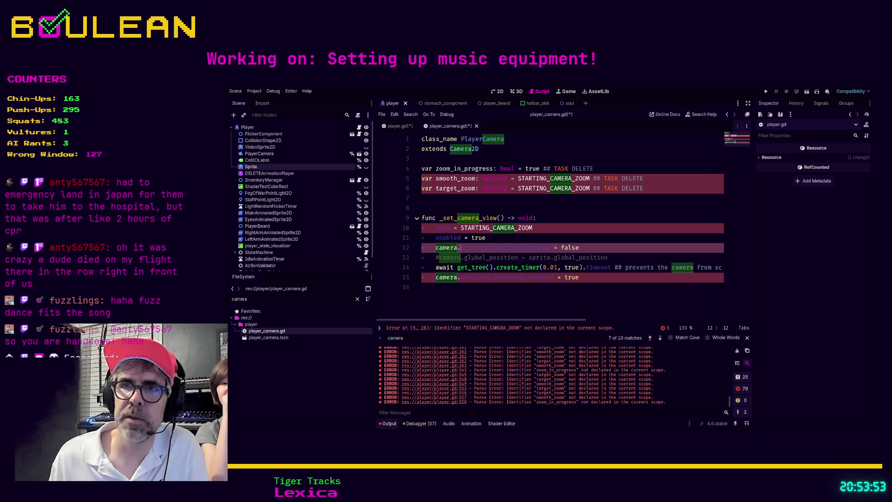
key("Delete")
key("ctrl+BackSpace")
type("p")
key("End")
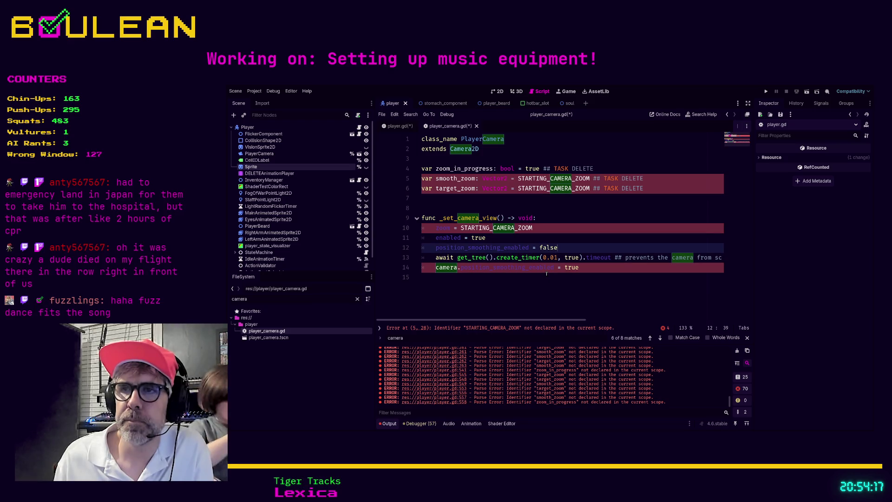
key("shift+Down")
key("shift+End")
key("Delete")
Remove the camera prefix on line 14, comment out the await line, save, and run the project.
key("Down")
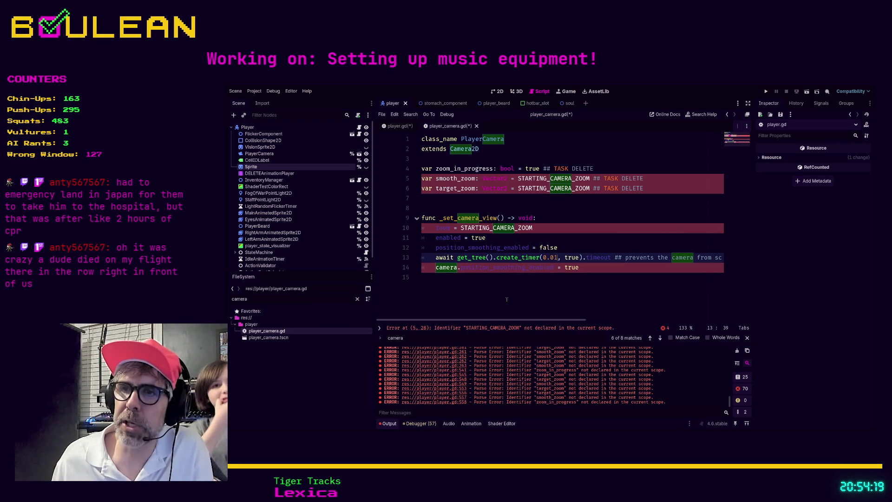
left_click_drag(498, 322, 674, 320)
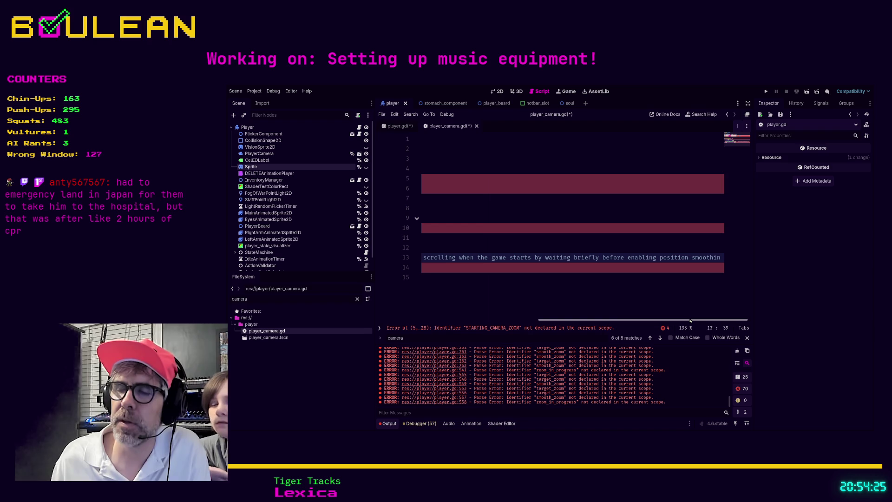
left_click_drag(690, 320, 485, 309)
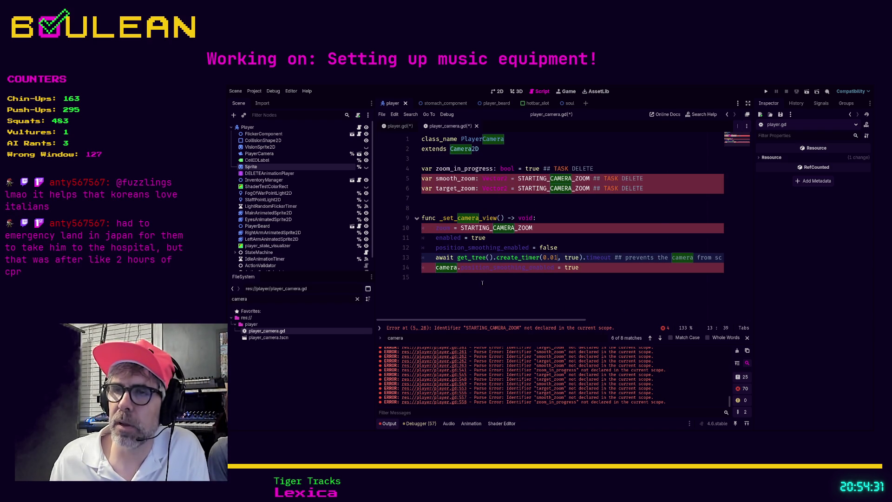
mouse_move(463, 320)
left_mouse_down()
mouse_move(481, 320)
mouse_move(457, 318)
left_mouse_up()
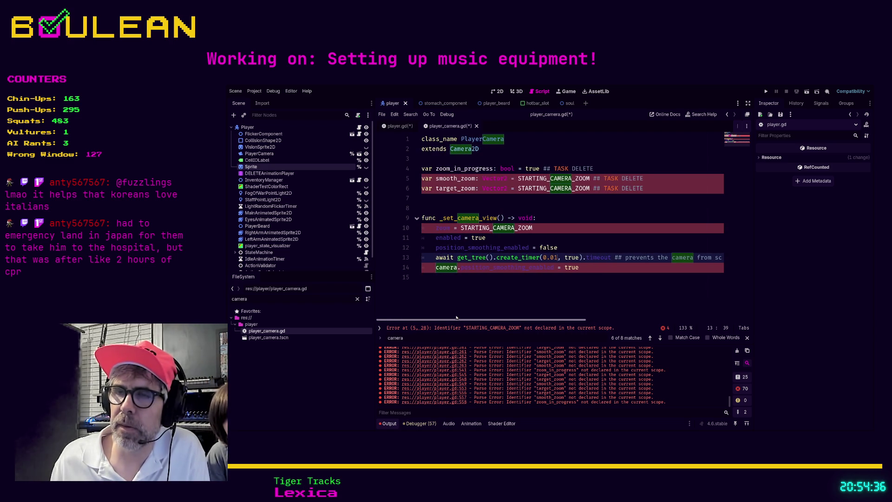
left_click(460, 267)
key("shift+Home")
key("BackSpace")
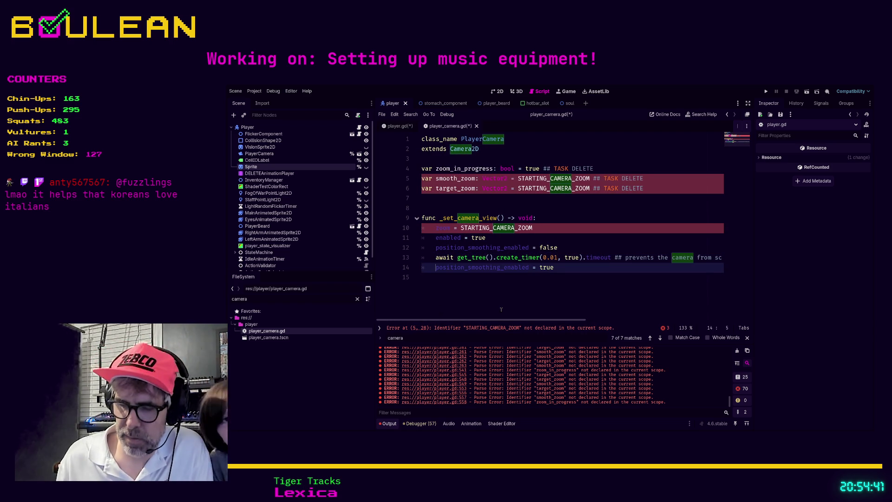
key("Up")
key("ctrl+k")
key("ctrl+s")
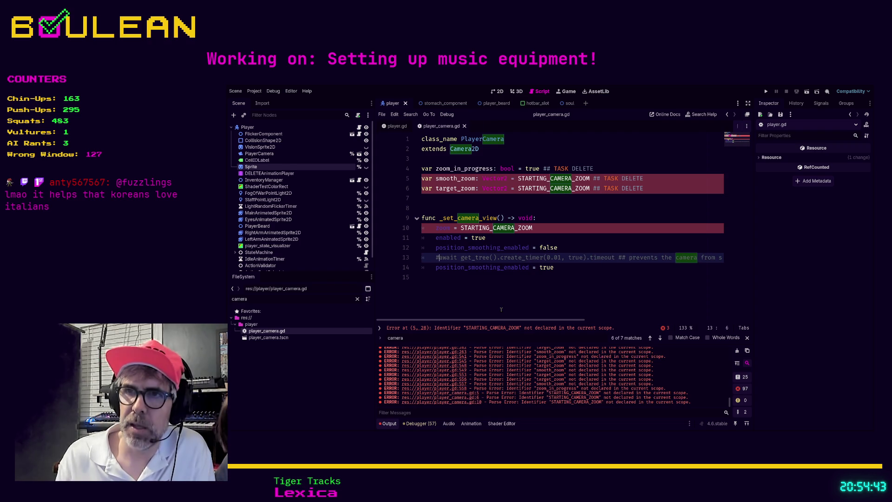
key("F5")
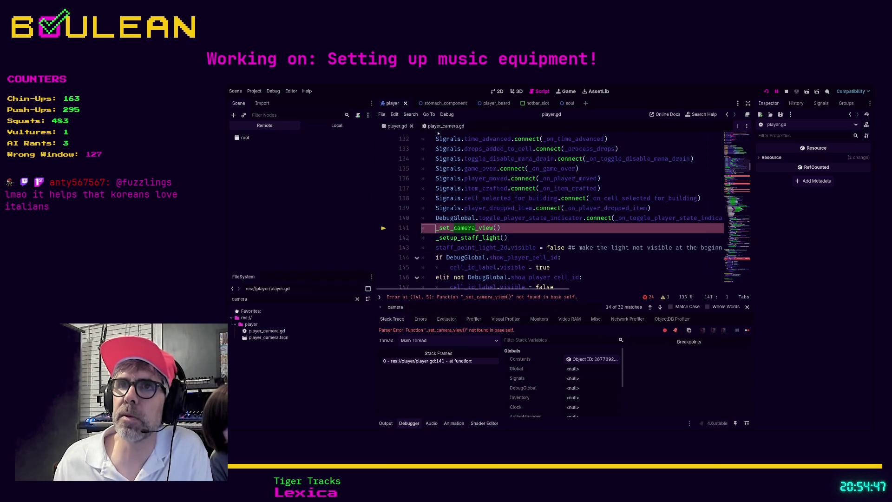
Stop the game, uncomment the await line in player_camera.gd, and save the script.
left_click(786, 92)
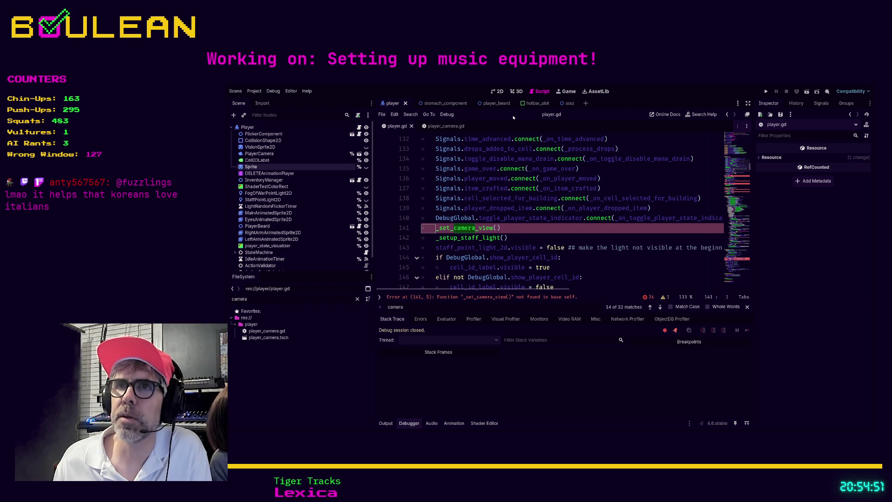
left_click(443, 126)
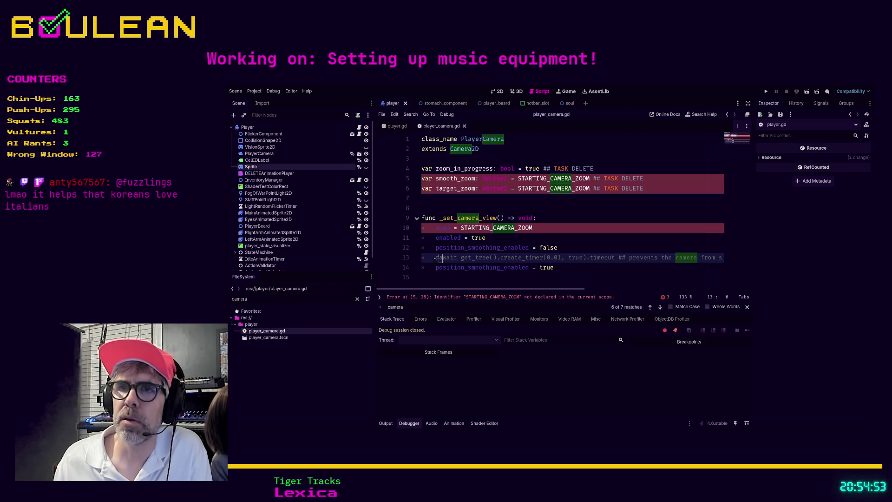
key("BackSpace")
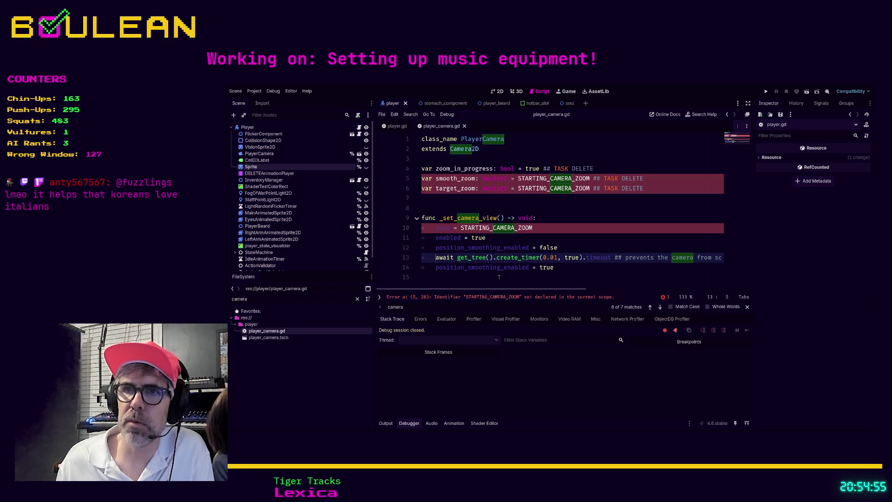
left_click(460, 282)
key("ctrl+s")
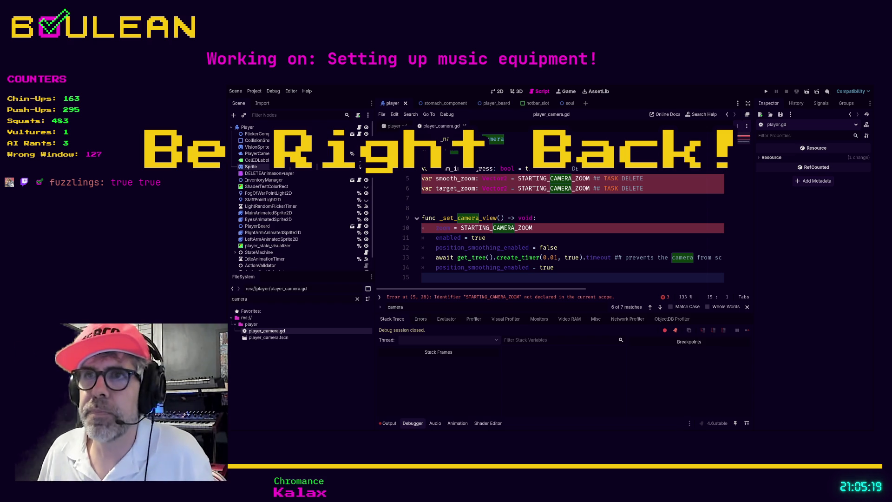
Place the caret on the line-10 zoom assignment in player_camera.gd.
left_click(439, 227)
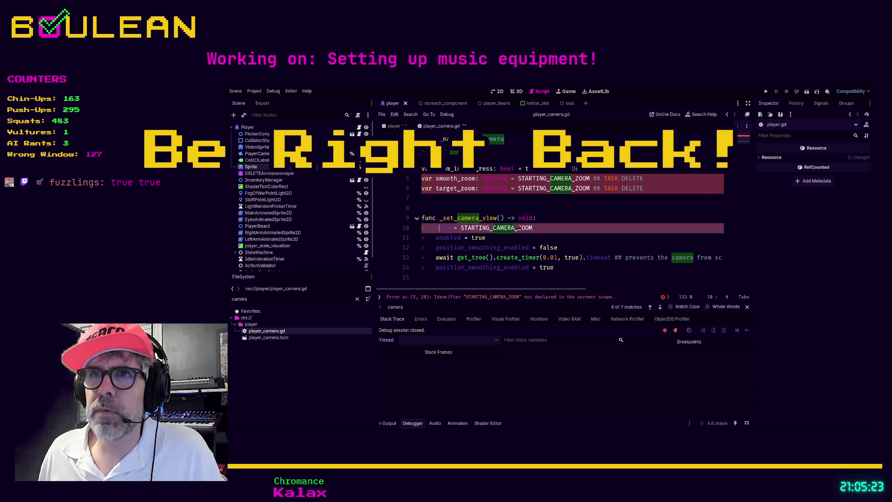
Retype the () on the line-141 _set_camera_view call in player.gd, save, and jump to the end.
left_click(393, 126)
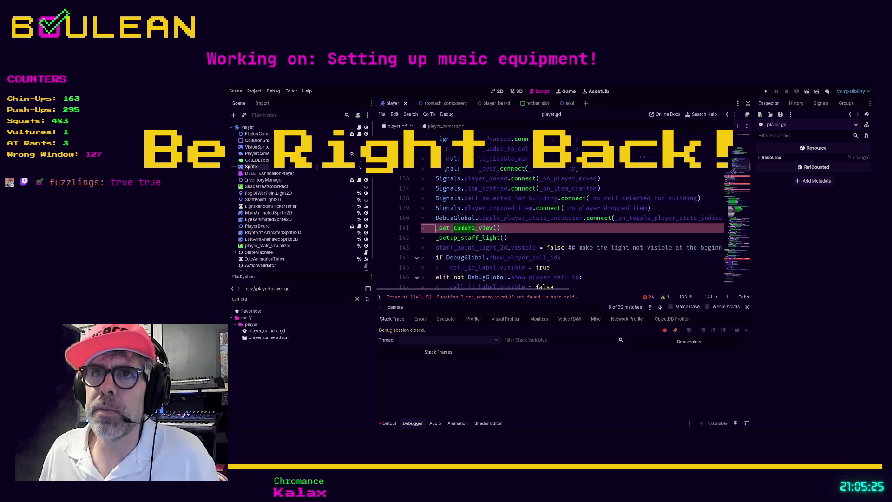
left_click(577, 237)
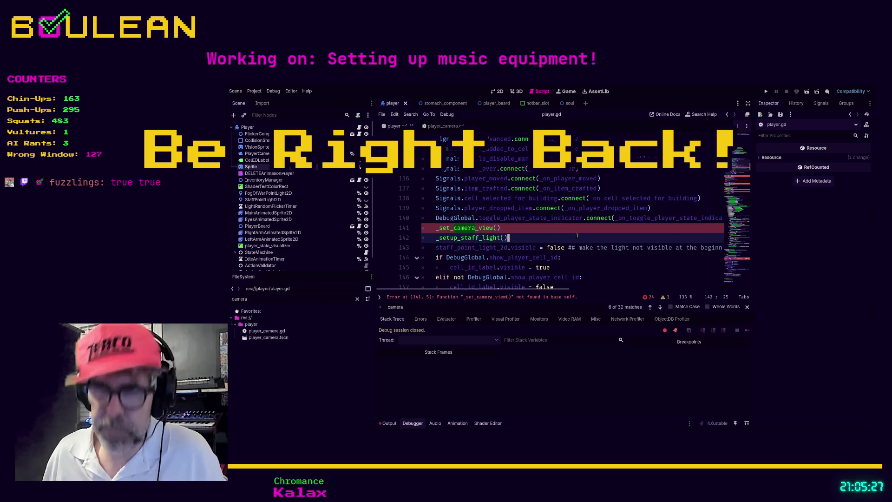
left_click(444, 126)
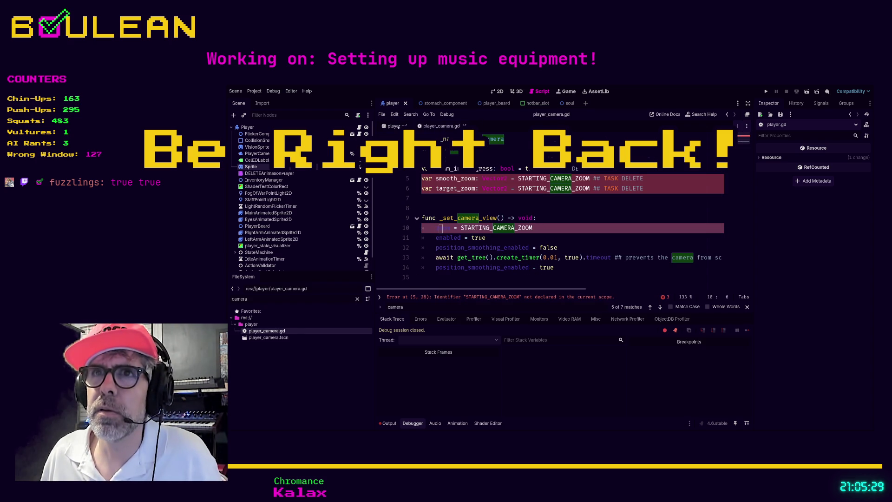
left_click(393, 126)
key("Up")
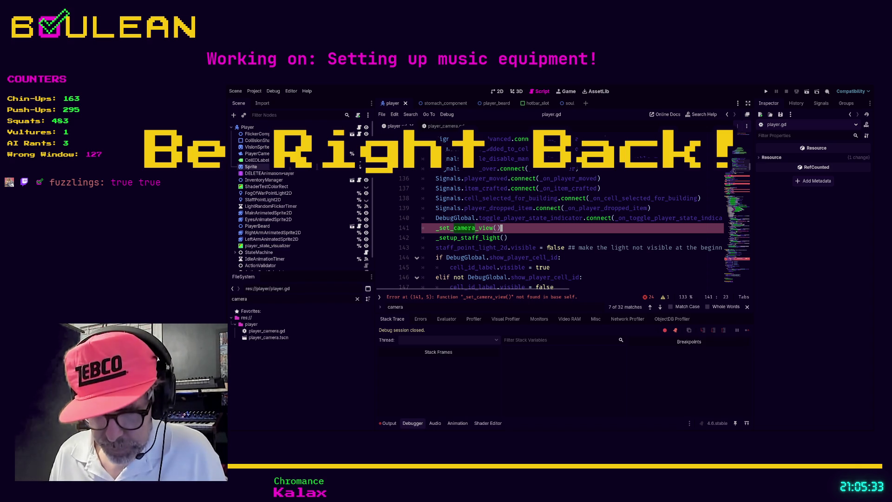
key("BackSpace")
key("BackSpace")
type("(")
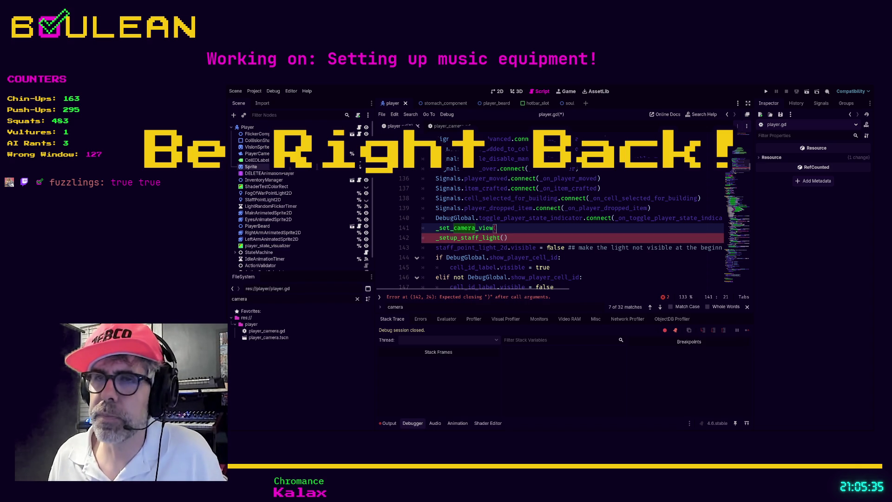
type(")")
key("ctrl+s")
key("Up")
key("ctrl+End")
key("Return")
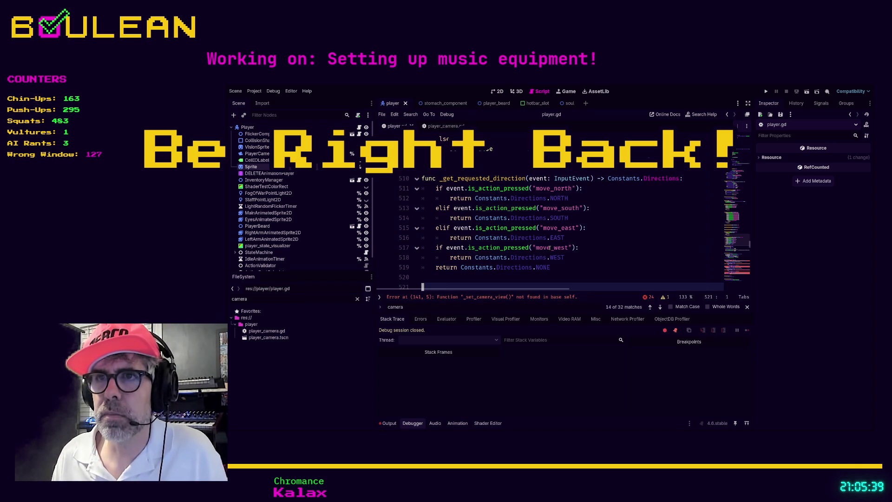
Undo the pasted function and delete the _set_camera_view() call line in player.gd.
scroll(546, 244, "down", 2)
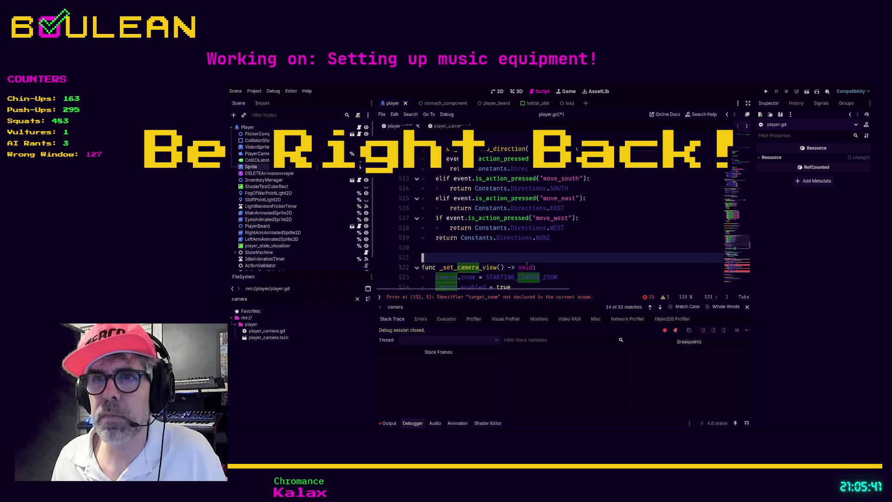
scroll(543, 241, "down", 2)
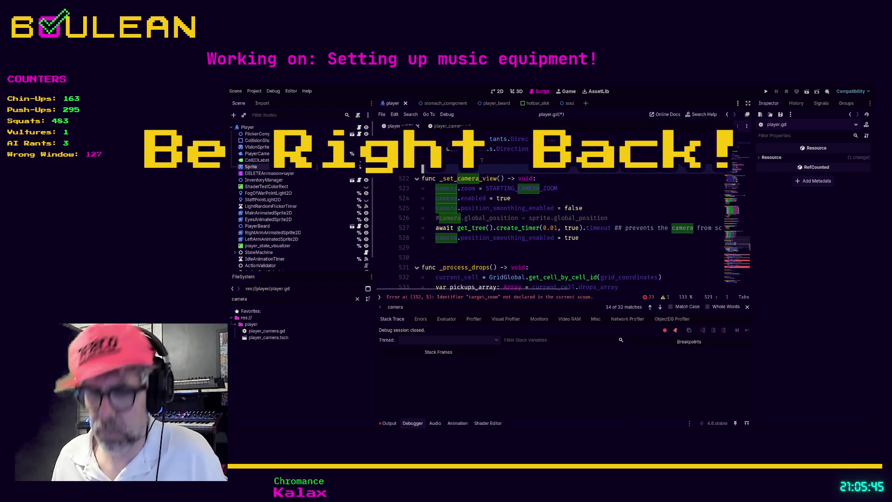
key("ctrl+z")
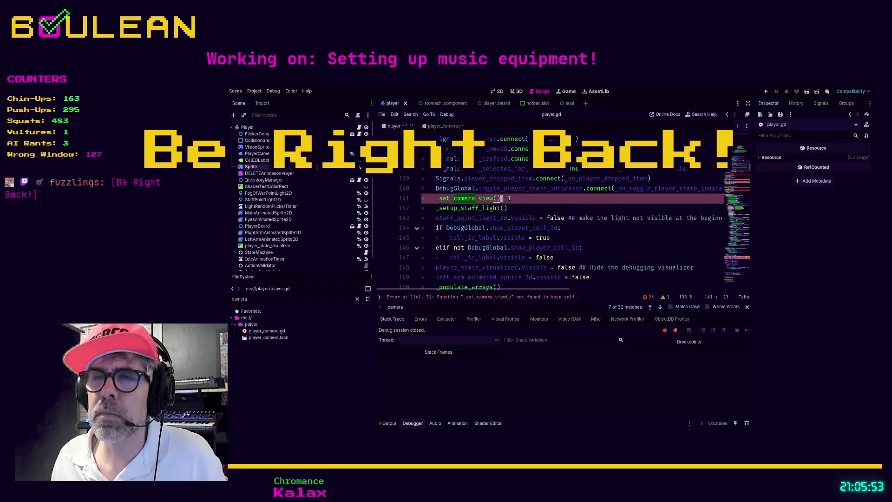
key("ctrl+shift+k")
scroll(509, 198, "up", 3)
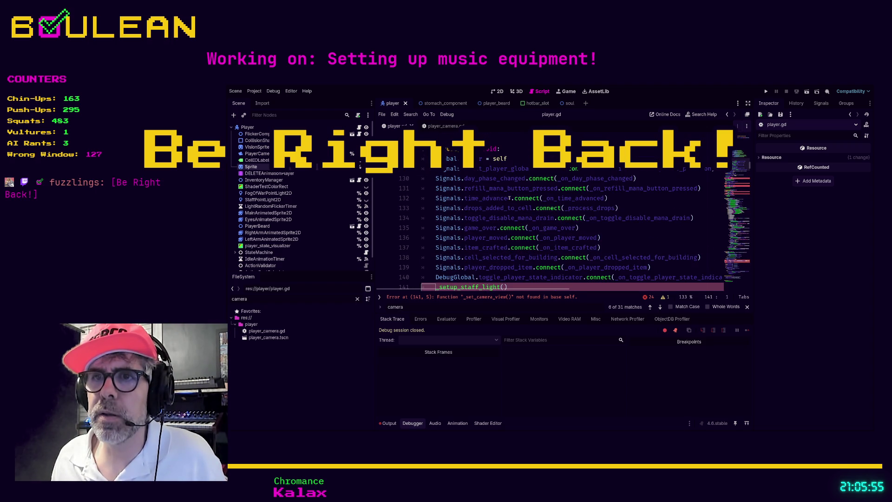
Start a new 'func _read' line below the zoom variables in player_camera.gd.
left_click(440, 127)
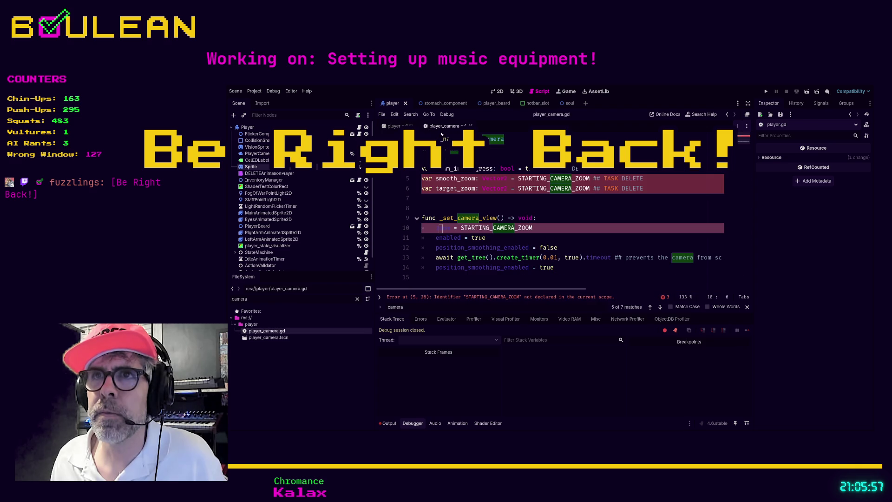
left_click(460, 200)
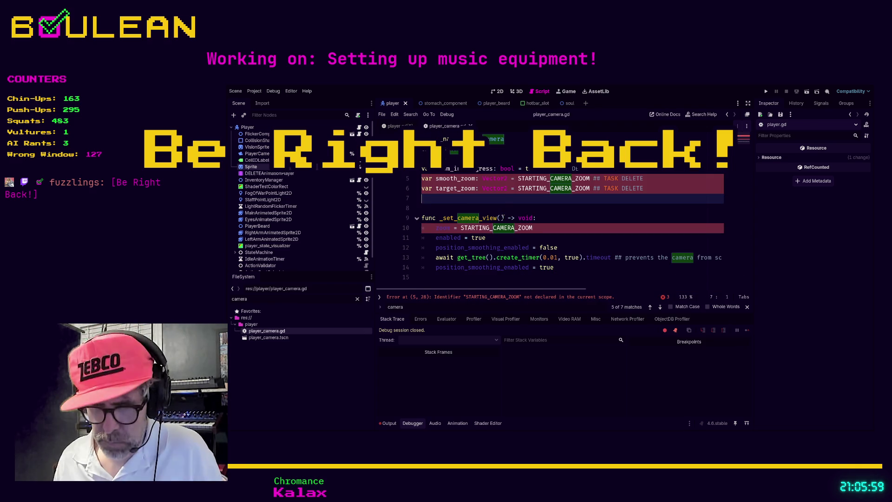
key("Return")
key("Return")
type("func _read")
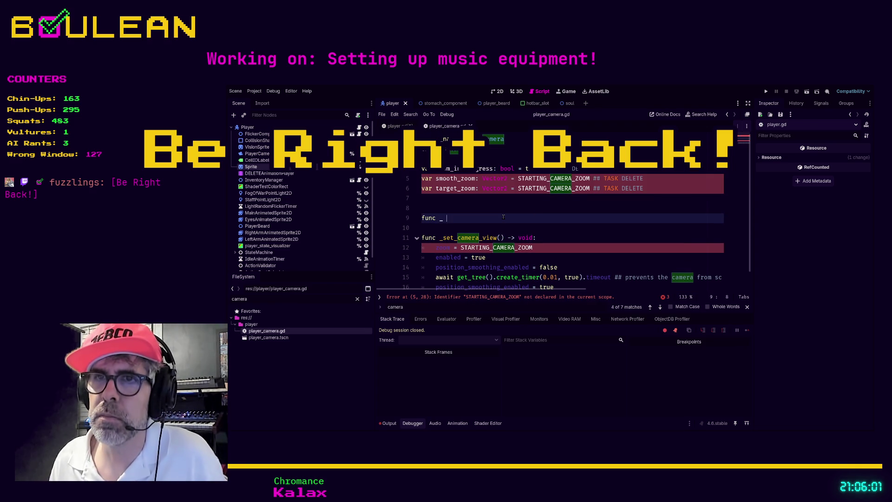
Complete _ready() with a _set_camera_view() call and tidy the blank lines around it.
key("Return")
key("Return")
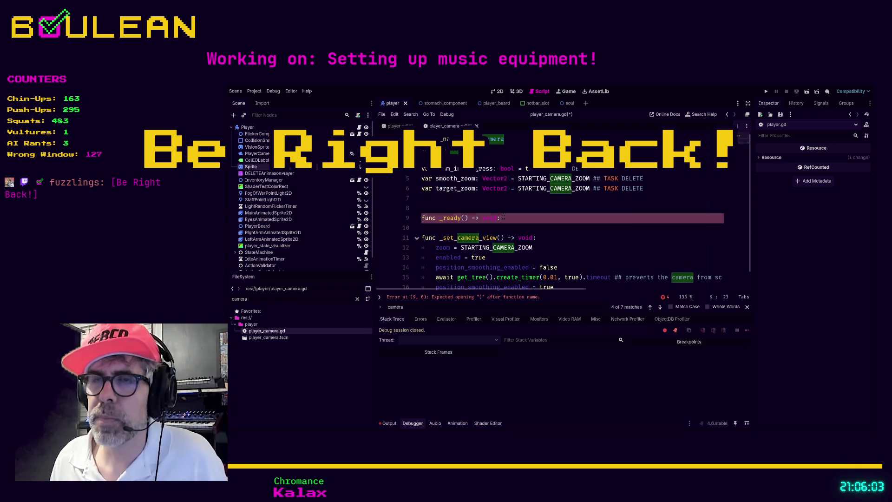
type("_set_camera_view()")
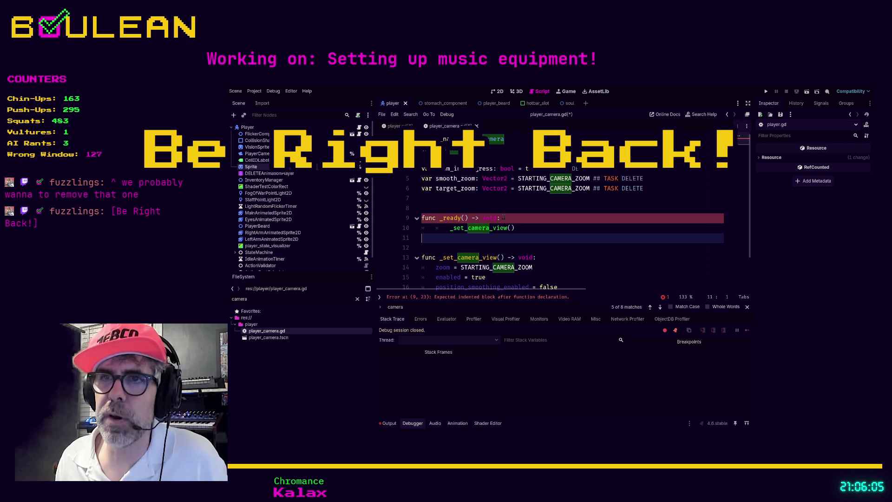
key("shift+Tab")
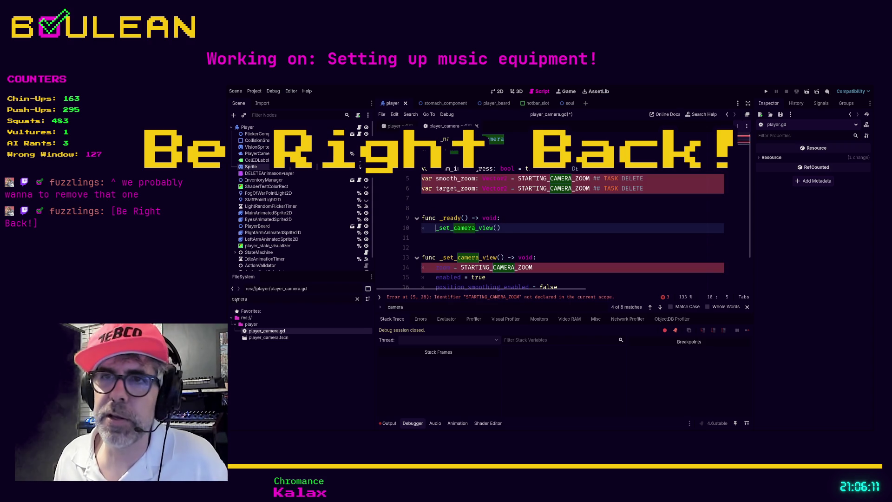
left_click(428, 237)
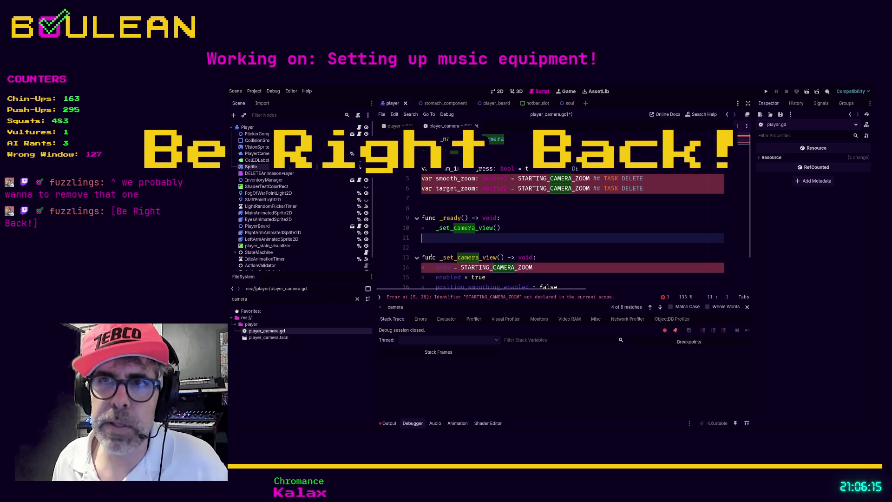
key("Down")
key("Down")
key("Up")
key("Up")
key("Up")
key("ctrl+shift+Return")
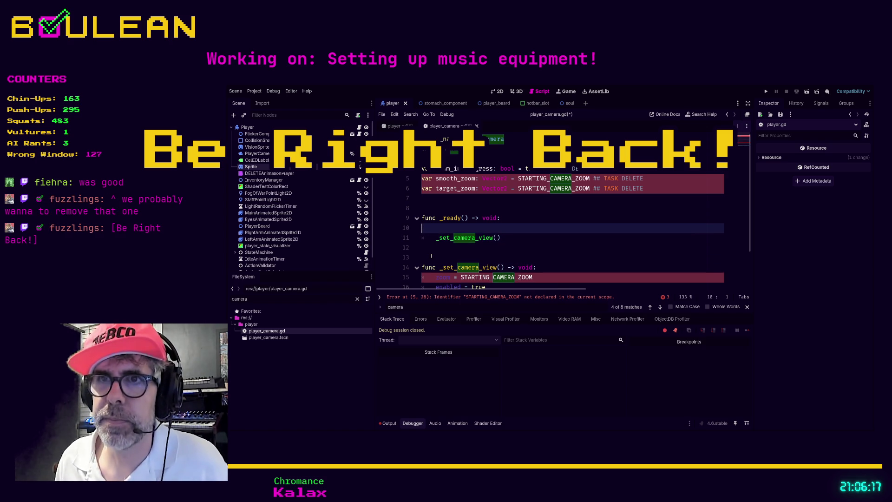
key("BackSpace")
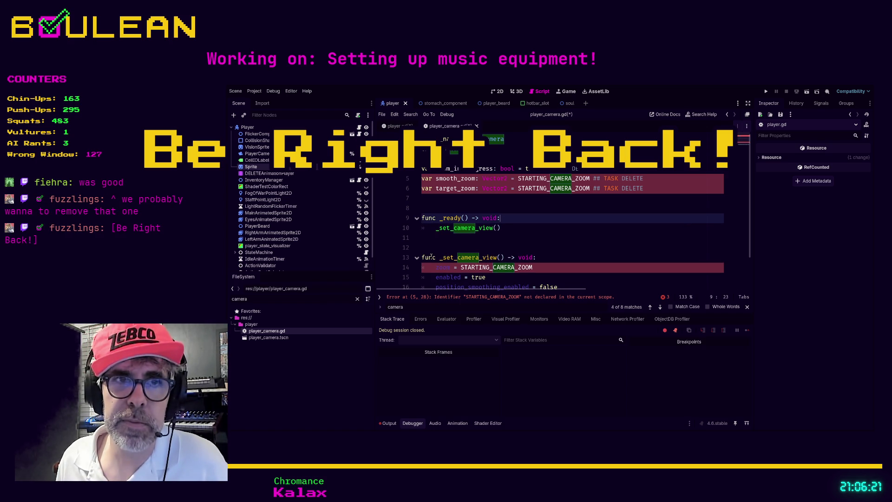
key("Down")
key("Down")
key("Down")
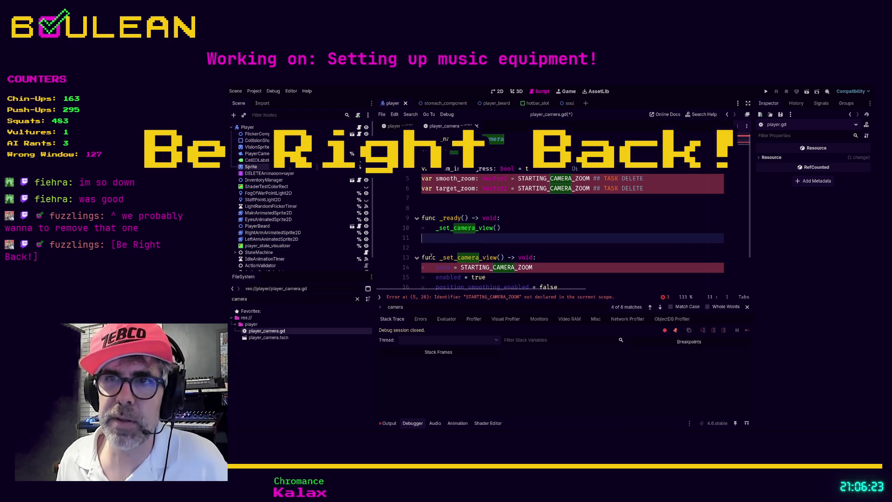
key("Return")
key("Up")
key("Up")
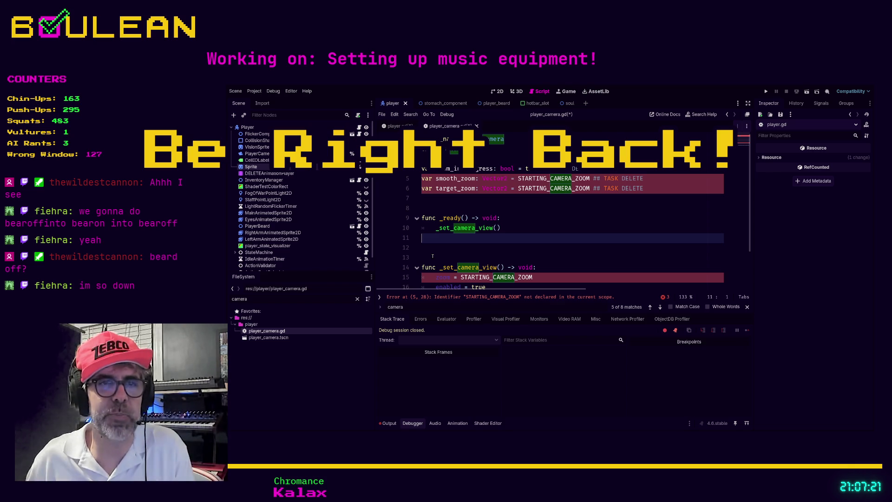
left_click(457, 246)
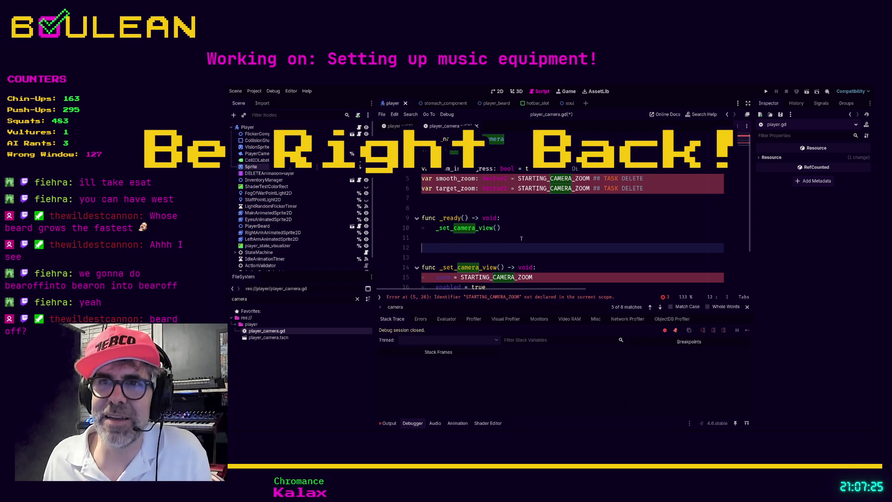
Search player.gd for 'starting' to locate the STARTING_CAMERA_ZOOM constant definition.
scroll(511, 228, "down", 2)
scroll(560, 219, "up", 1)
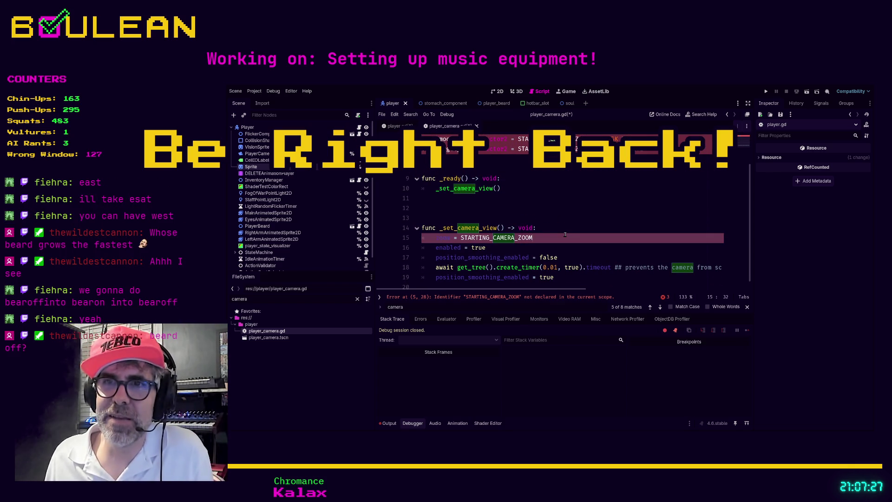
left_click(560, 219)
key("Down")
key("Down")
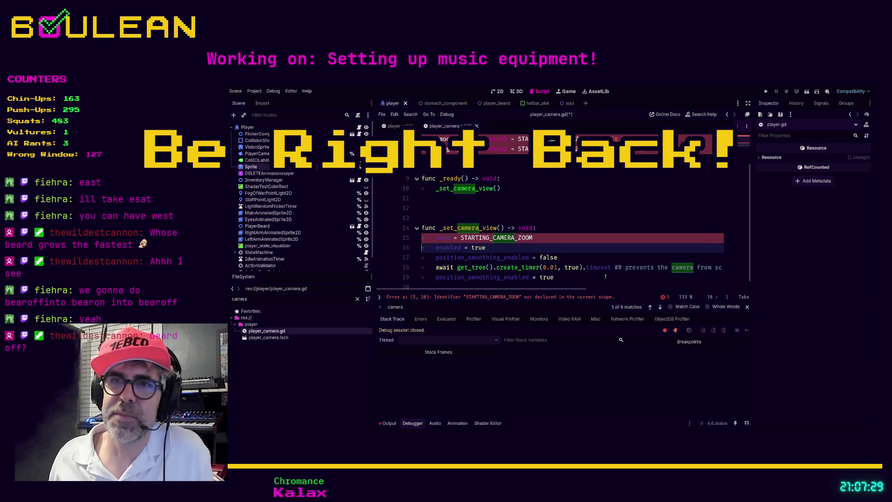
scroll(606, 277, "up", 1)
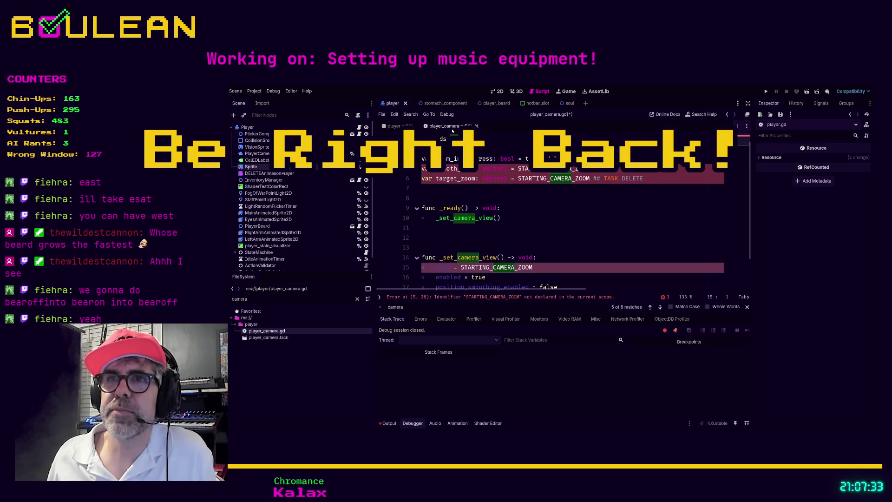
left_click(394, 125)
left_click(640, 212)
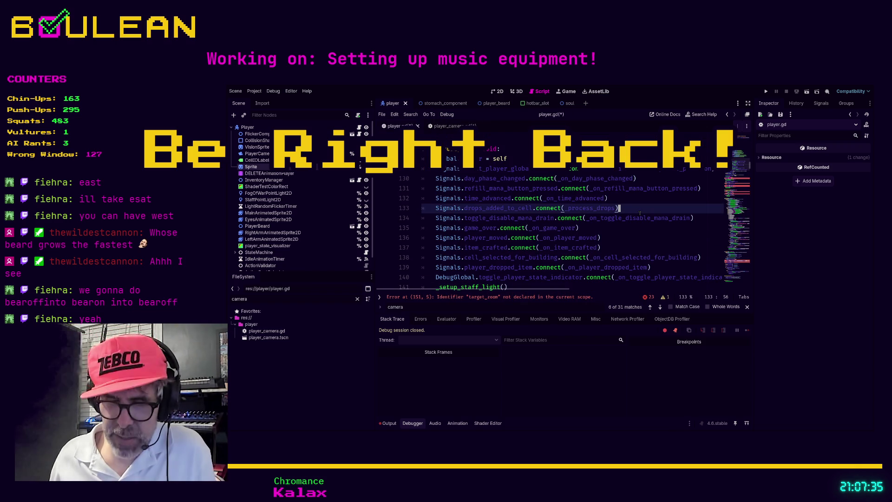
key("ctrl+f")
type("starting")
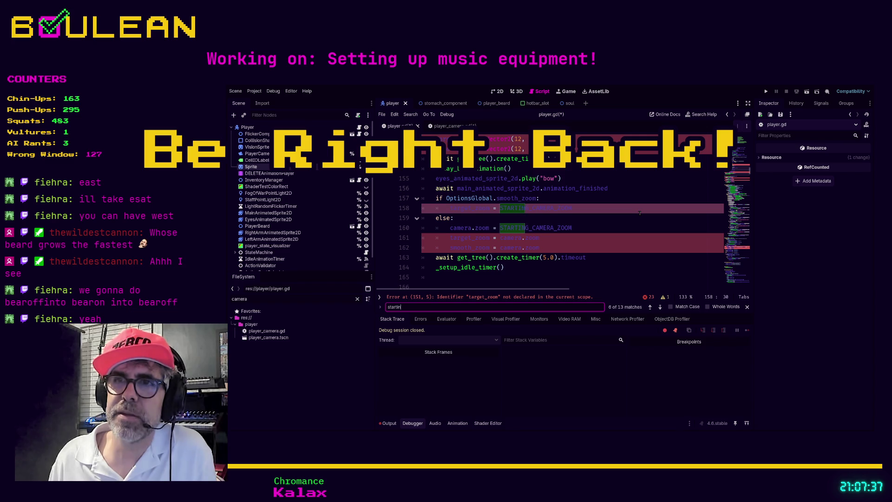
left_click(555, 209, "ctrl")
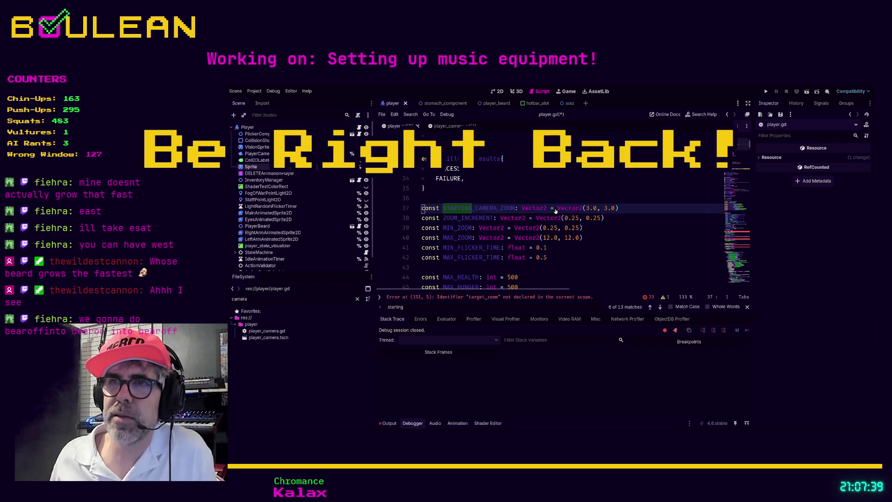
left_click(629, 208)
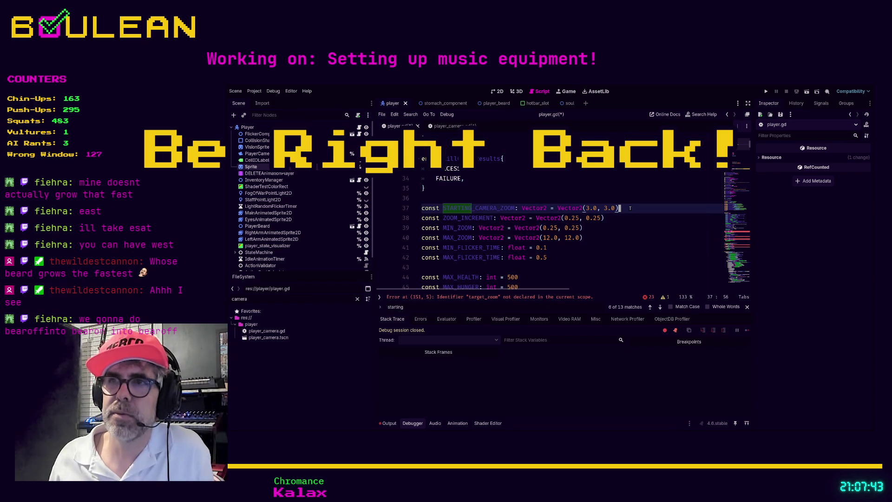
Cut the STARTING_CAMERA_ZOOM const line from player.gd and paste it atop player_camera.gd.
left_click(446, 126)
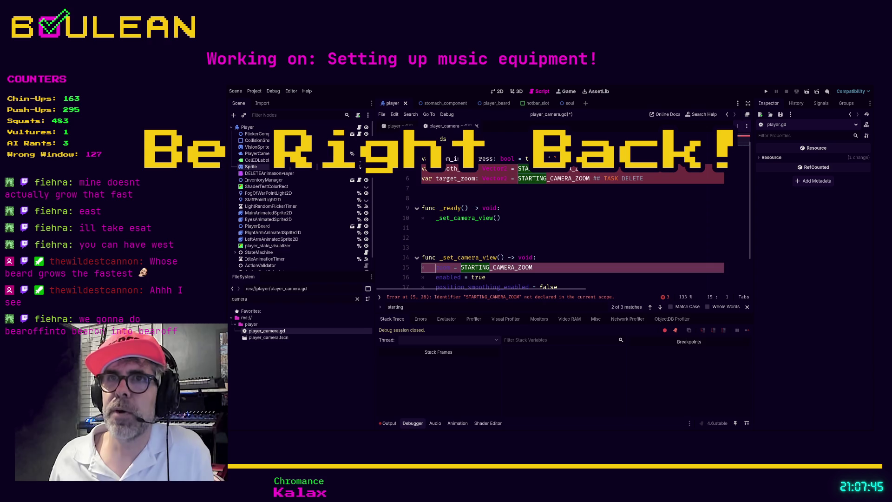
left_click(393, 126)
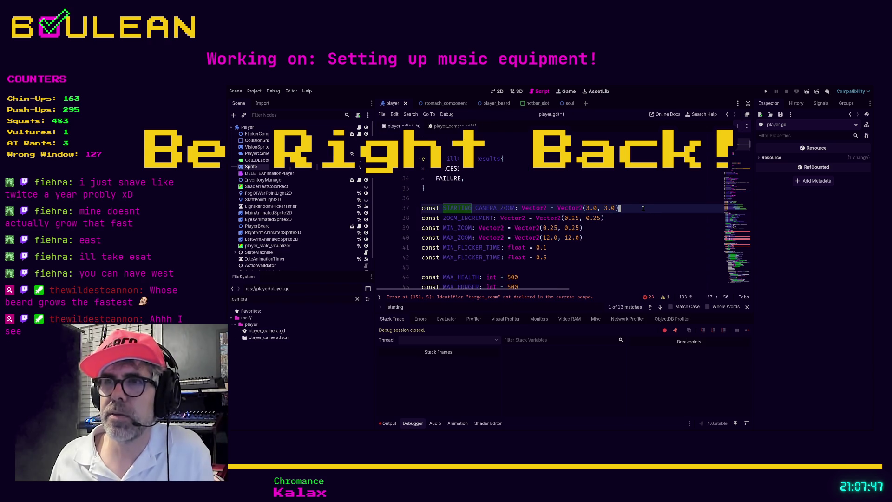
key("Escape")
key("ctrl+shift+k")
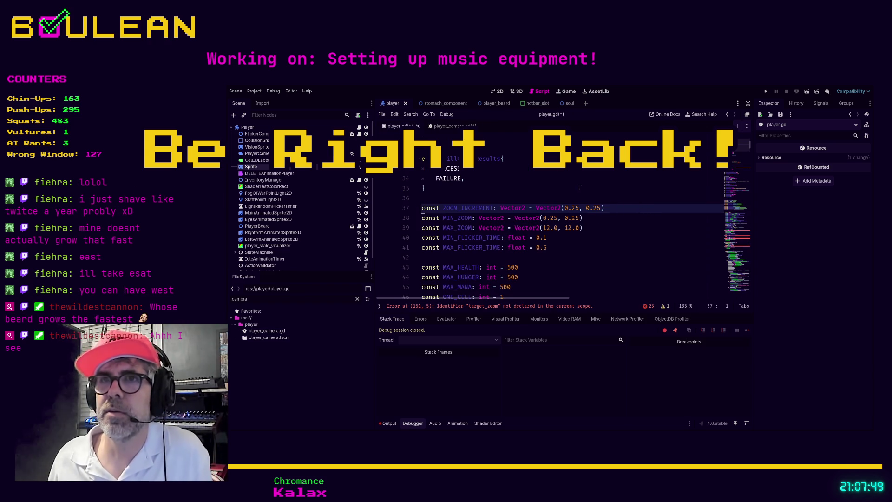
left_click(446, 126)
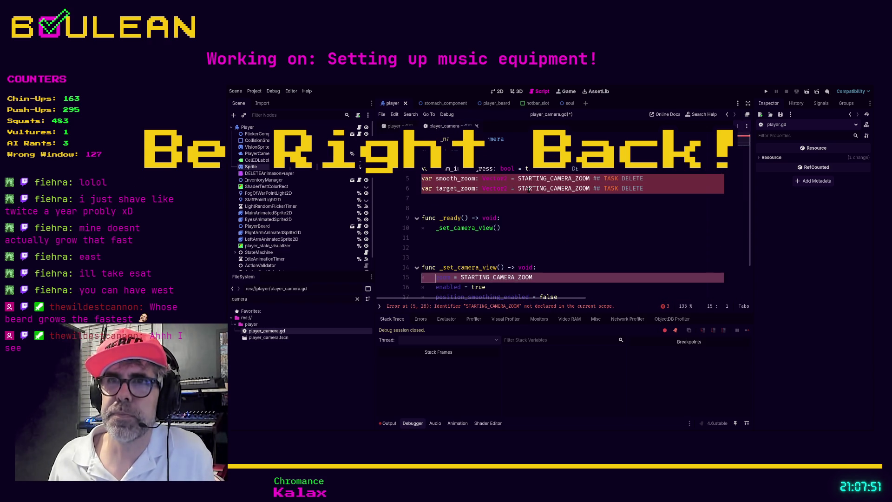
left_click(460, 159)
key("Return")
key("Return")
key("ctrl+v")
key("Return")
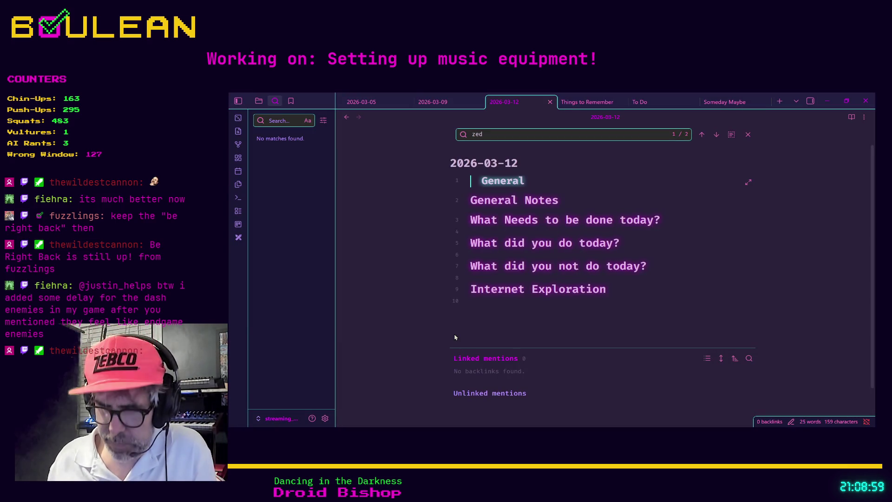
Create a new note under the 'The Great Beard-off' folder path via the note finder.
key("ctrl+o")
type("Be")
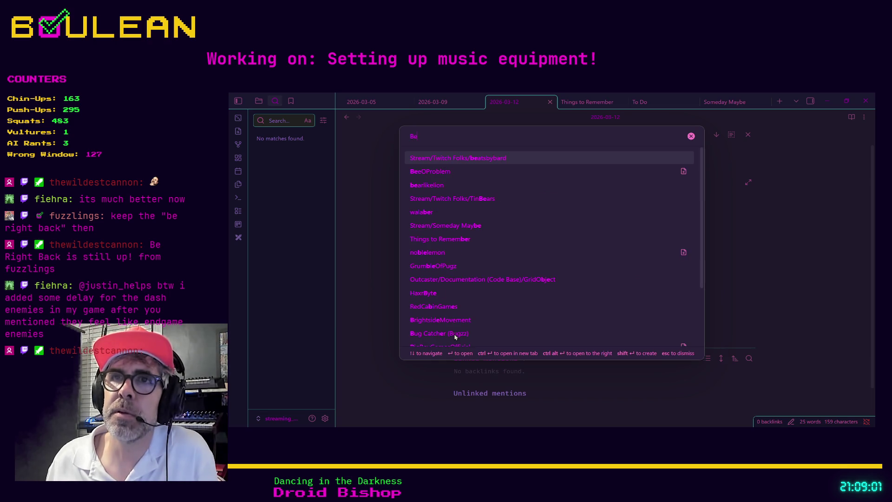
type("ard-off")
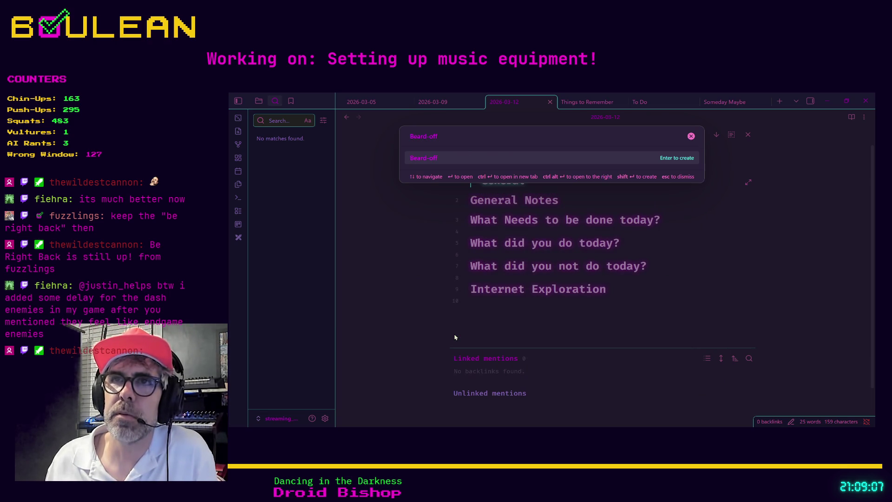
type(" of 2026")
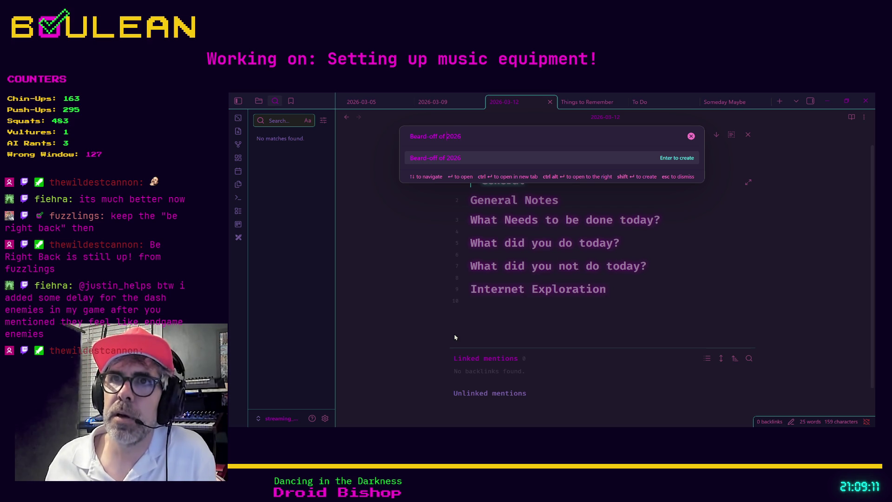
key("Home")
type("The Great Beard-off")
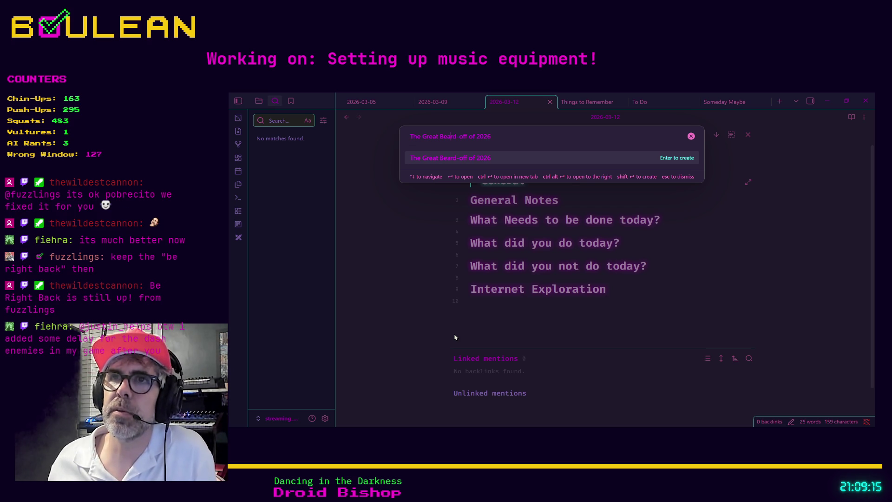
type("/on")
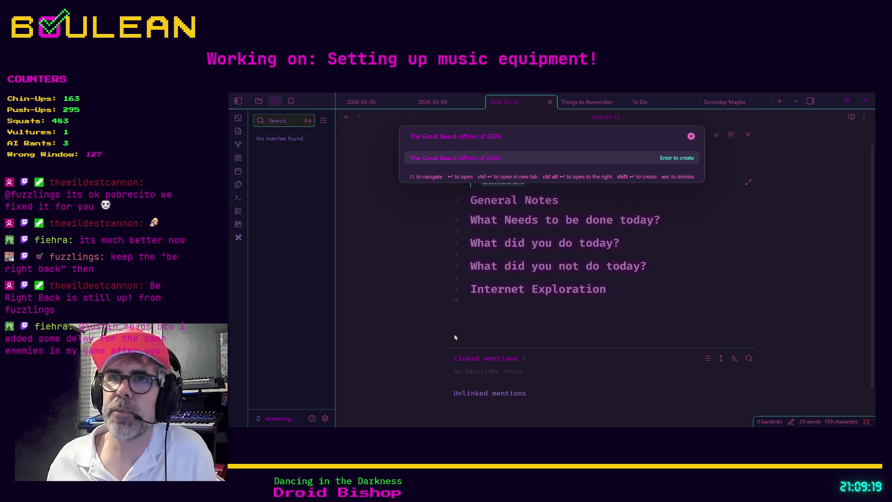
key("Return")
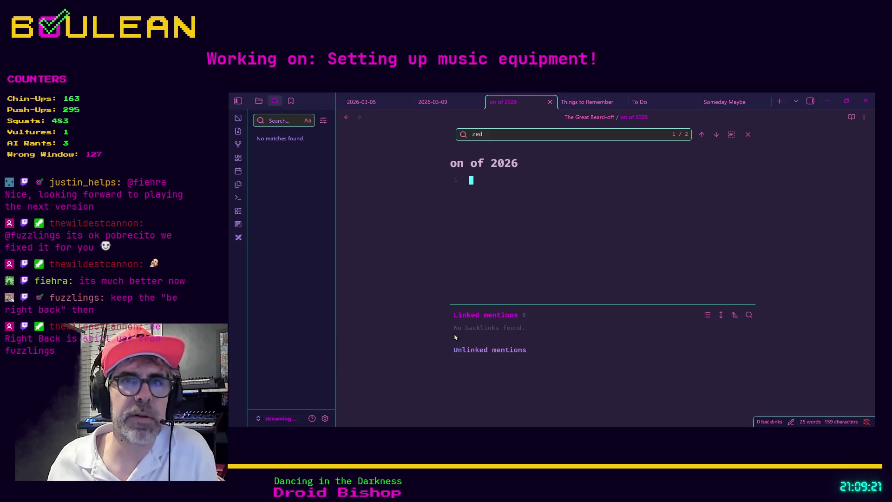
Fix the note title to 'The Great Beard-offon of 2026' by removing the slash.
left_click(476, 194)
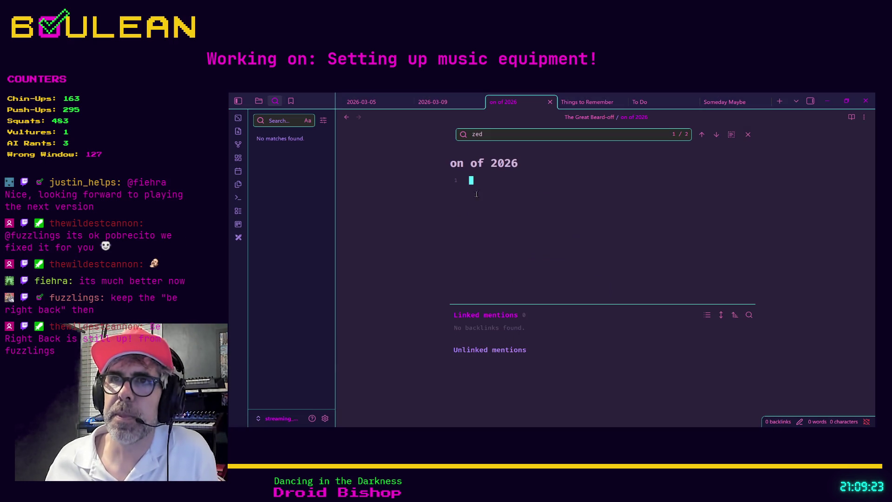
left_click(450, 165)
type("T")
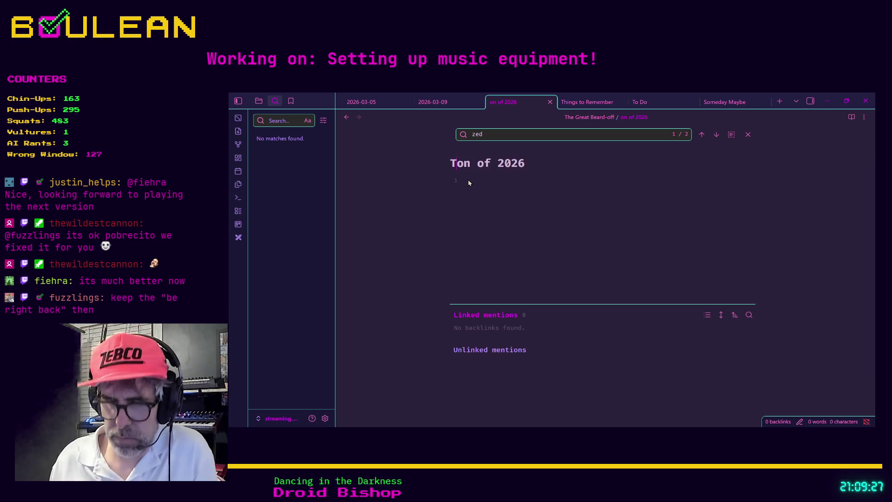
type("he Great Beard-off")
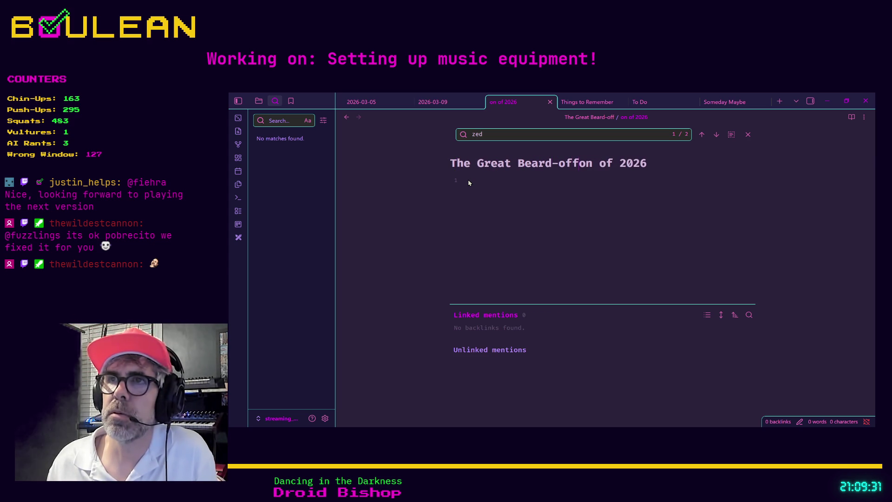
type("/")
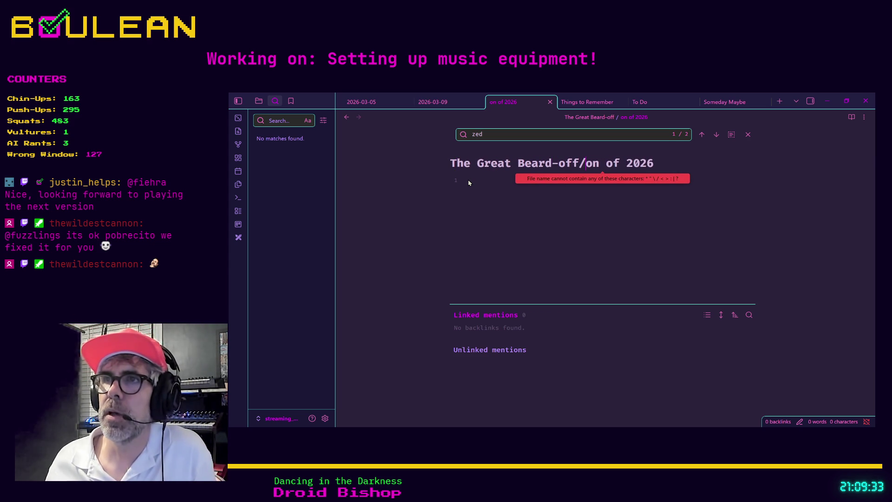
key("BackSpace")
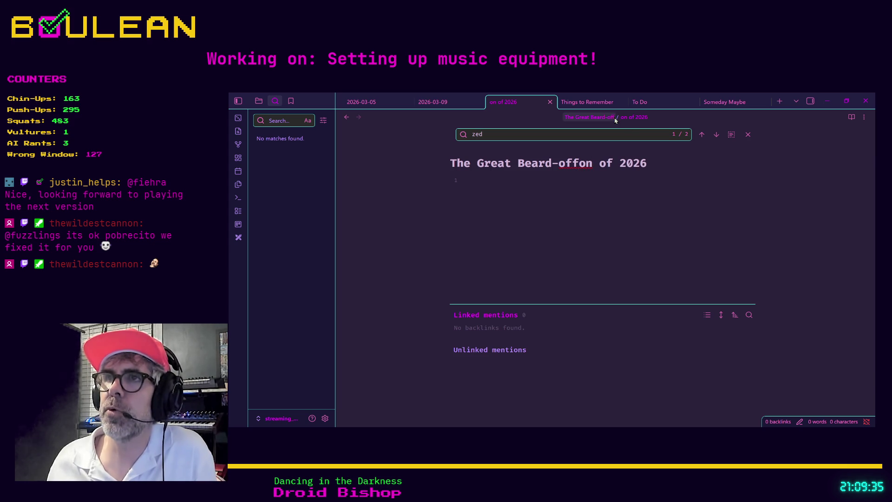
left_click(489, 188)
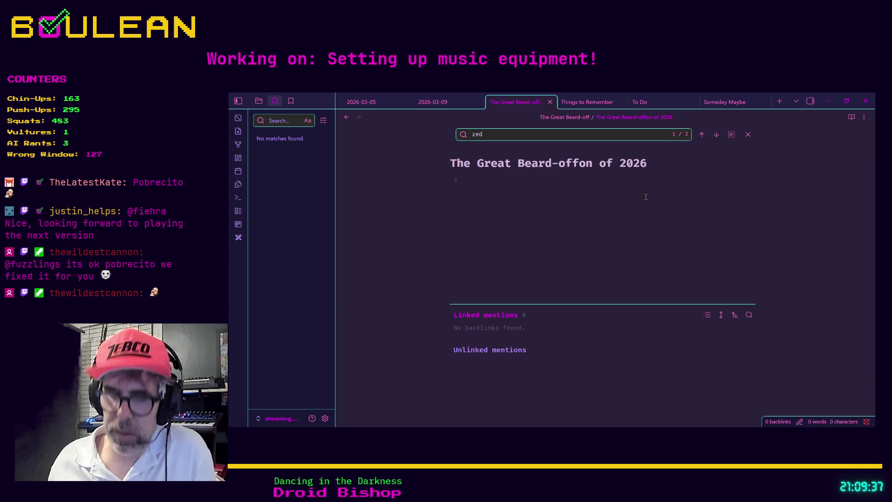
Write a 'Hosted by' line naming both hosts and an 'Entrants:' heading with three bulleted entrants.
key("asterisk")
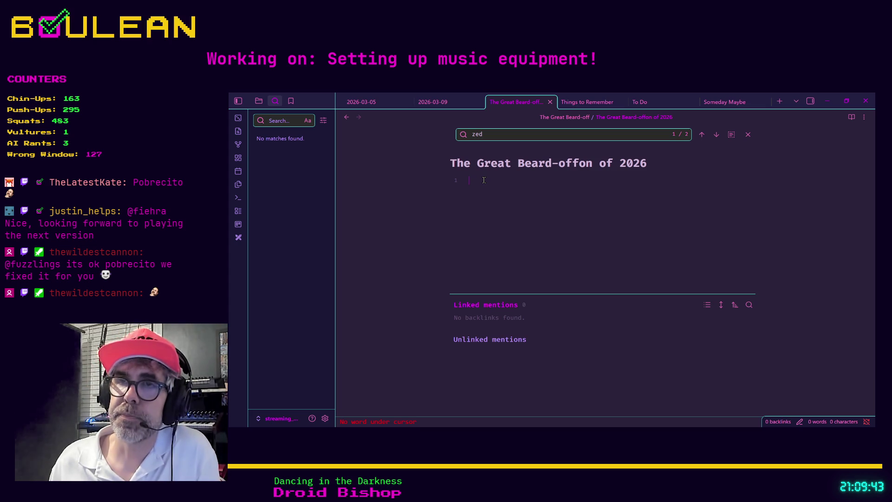
type("Hosted ")
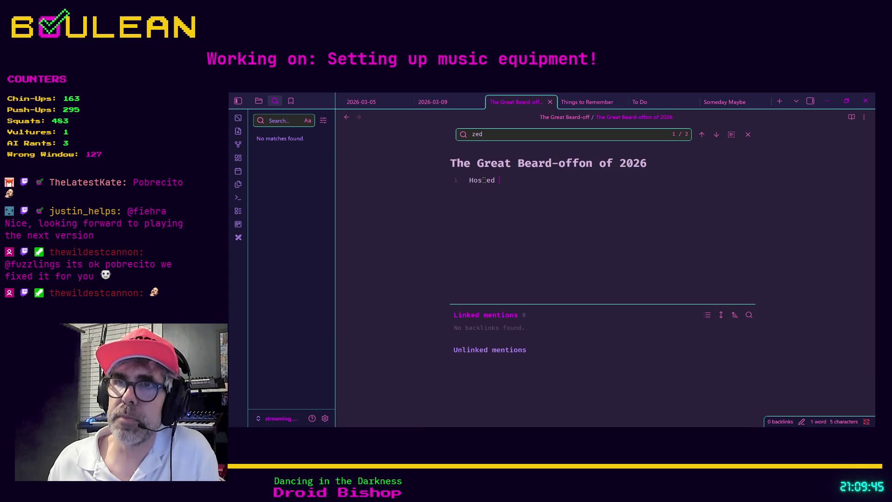
type("by @fieh")
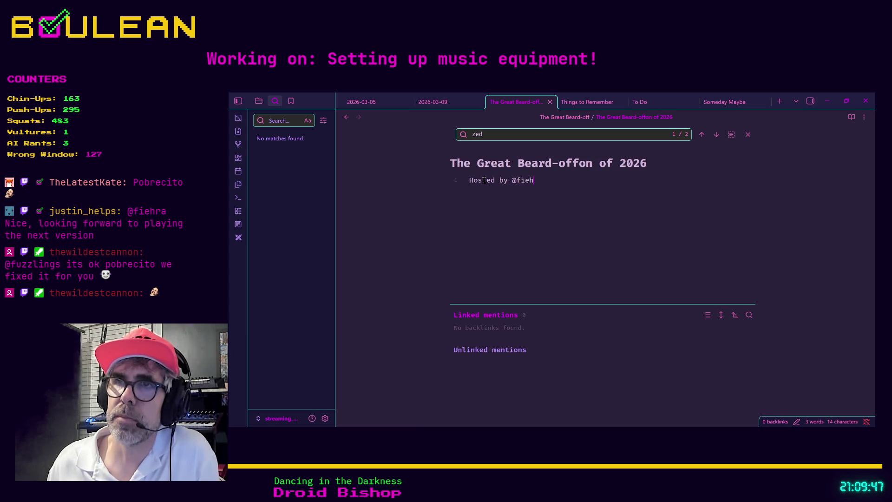
type("ra and @boulean")
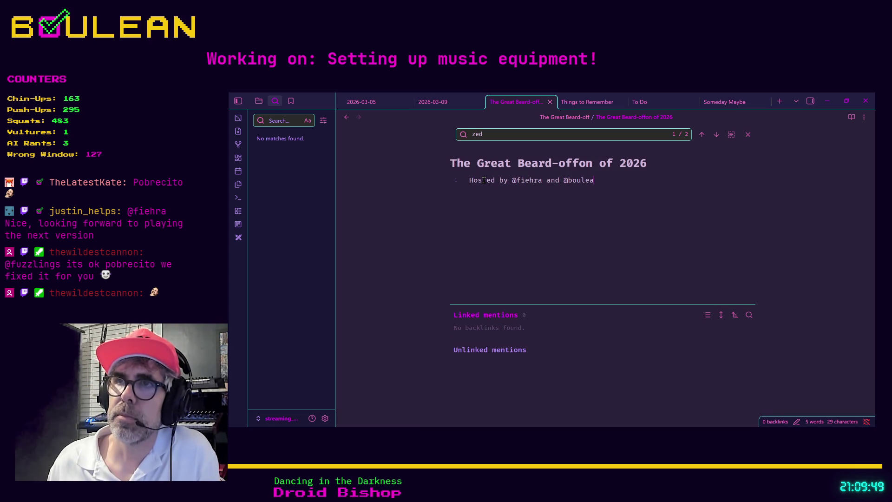
key("Return")
key("Return")
type("$# E")
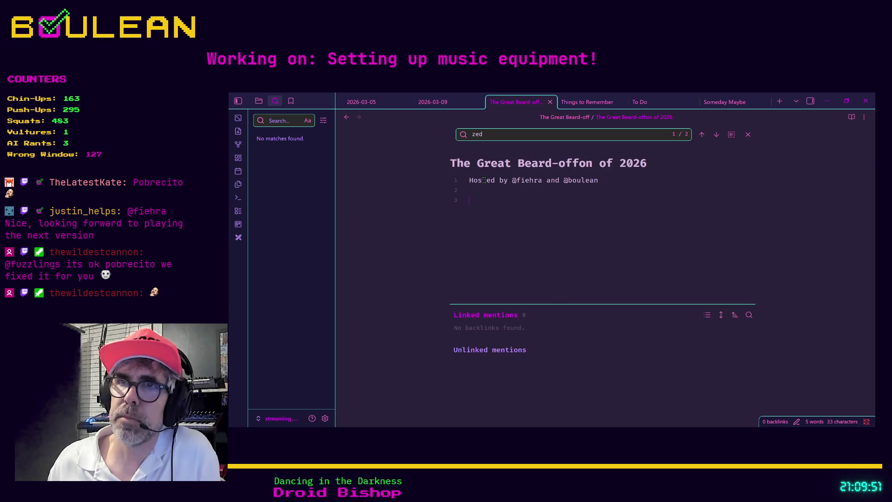
type("ntrants:")
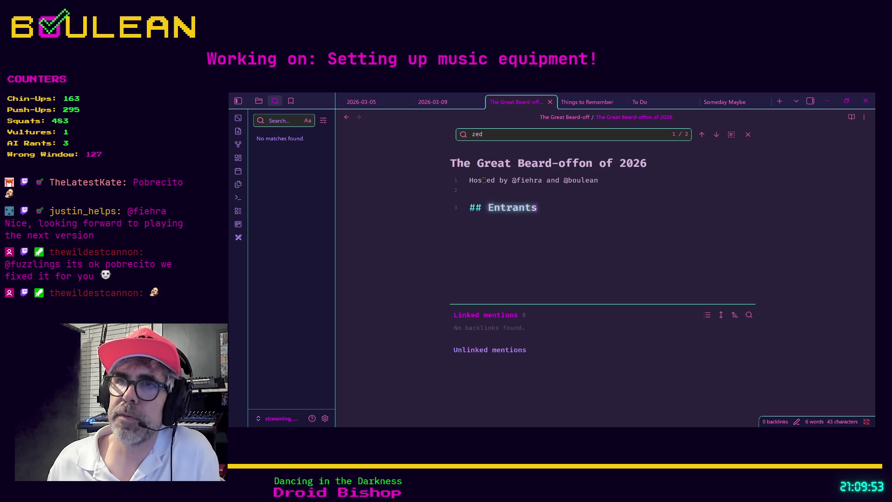
key("Return")
type("- fiehra")
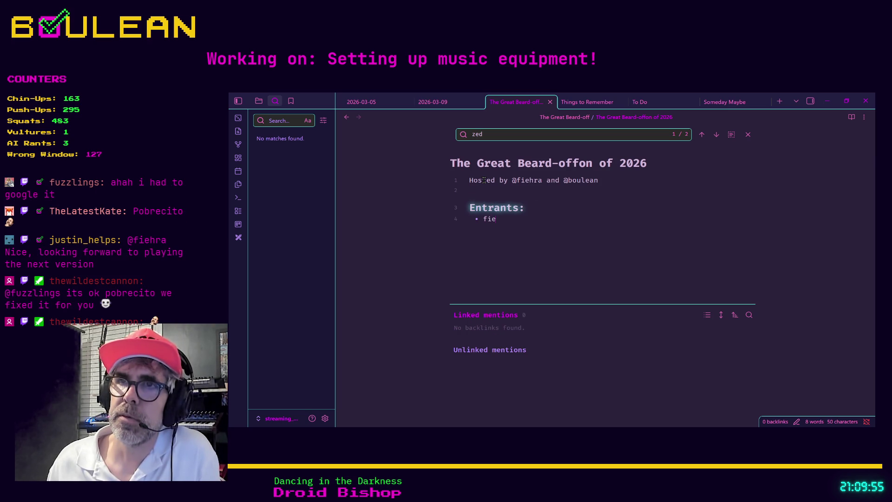
key("Return")
type("justin_helps • ")
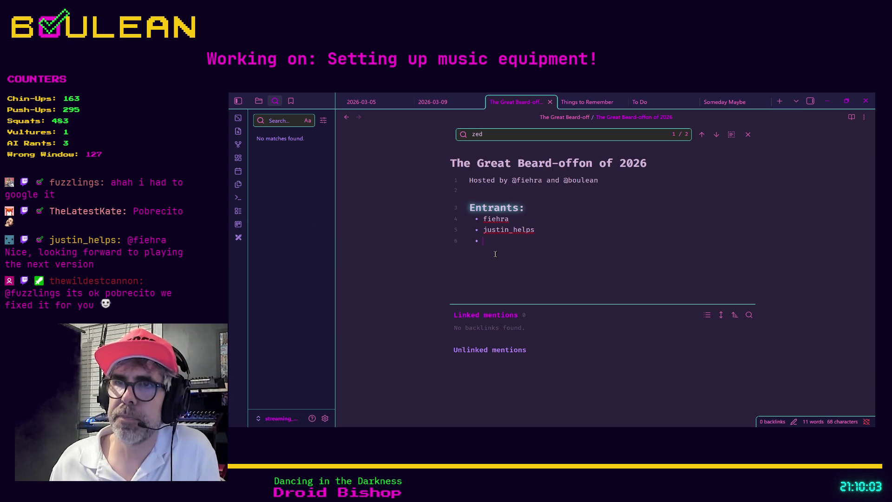
type("boulean")
Start a '## Rules:' heading below the entrants list.
key("Return")
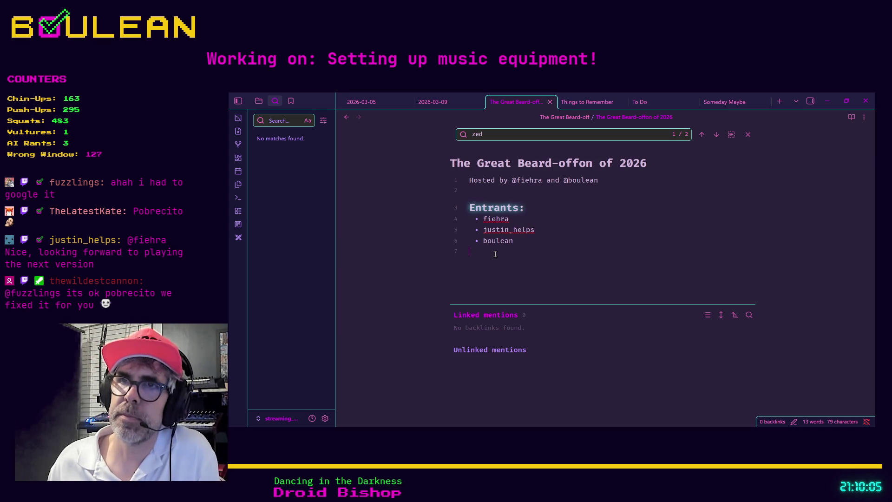
key("Return")
type("## R")
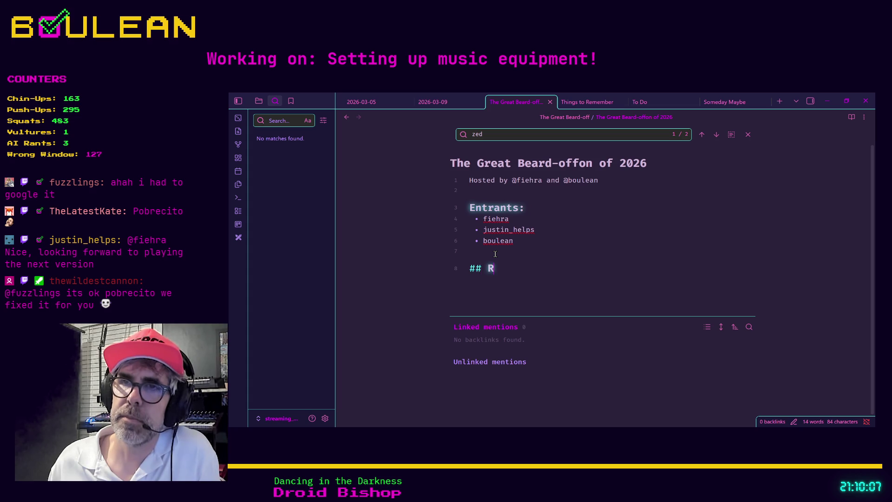
type("ules:")
Add rules 1 and 2: shave clean as a whistle, then grow your beard the entire month.
key("Return")
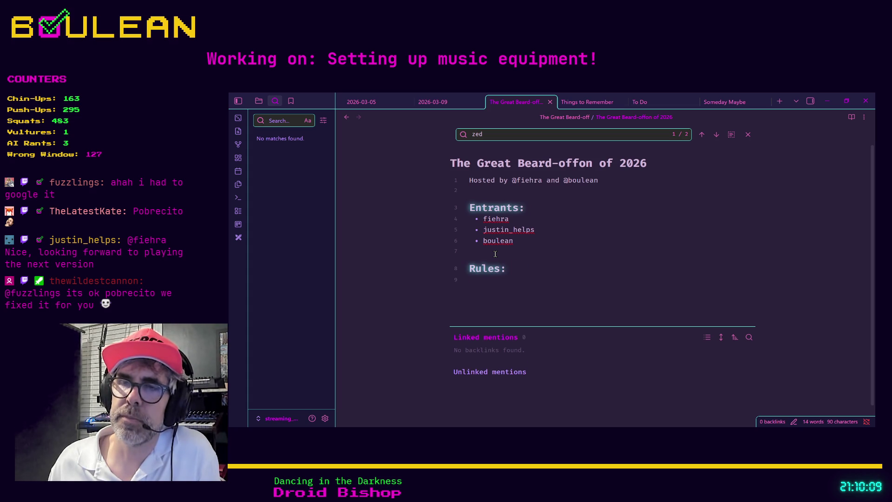
type("1) Firsy")
key("BackSpace")
key("BackSpace")
type("t you shave ")
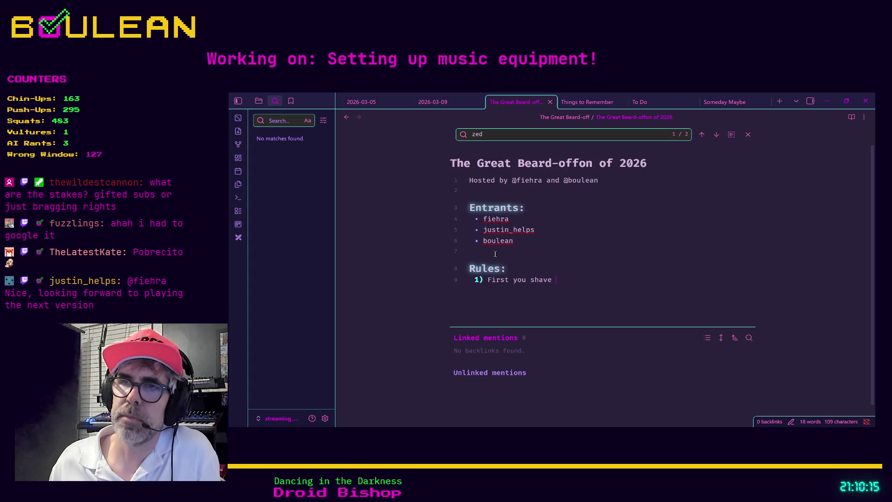
type("clean as a w")
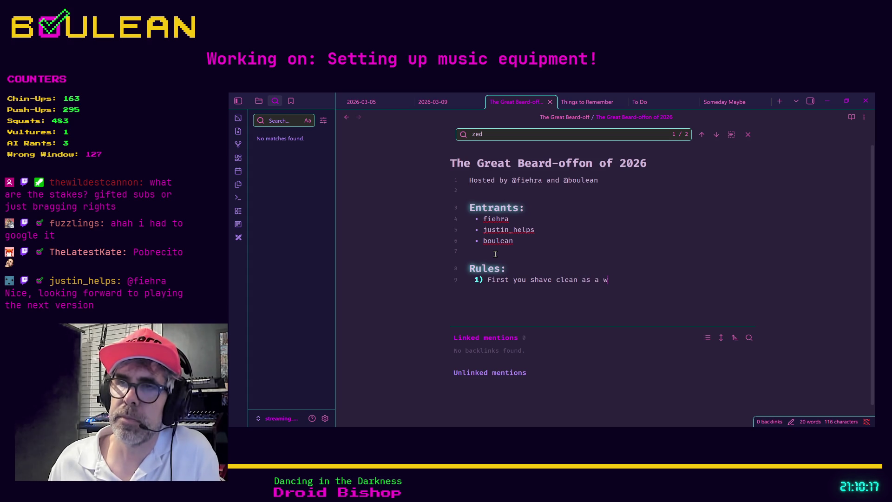
type("hislt")
type("le")
key("Return")
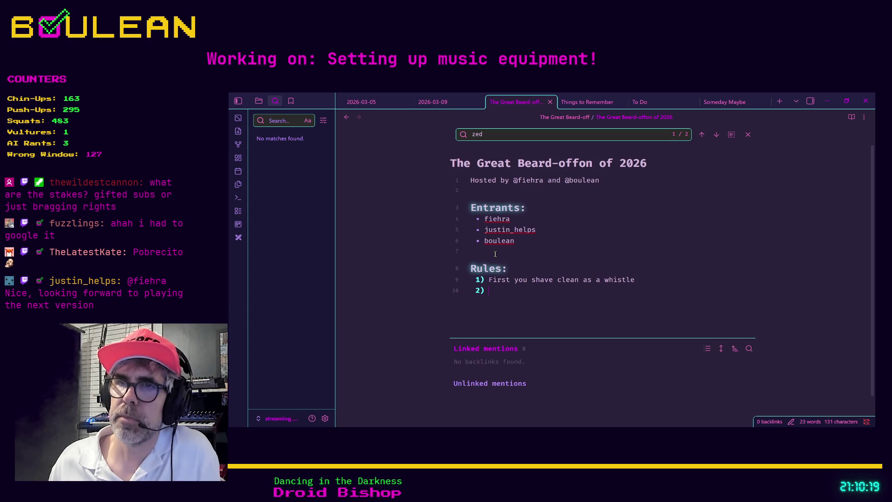
type("Second, you grow y")
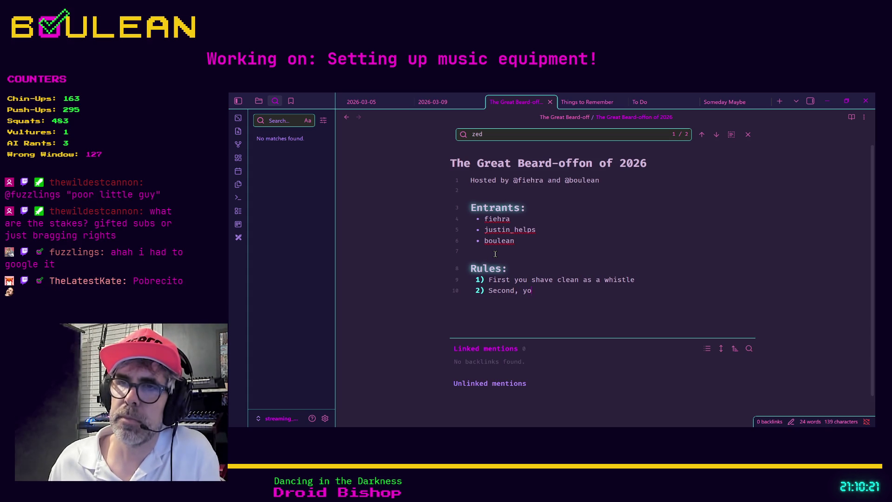
type("our b")
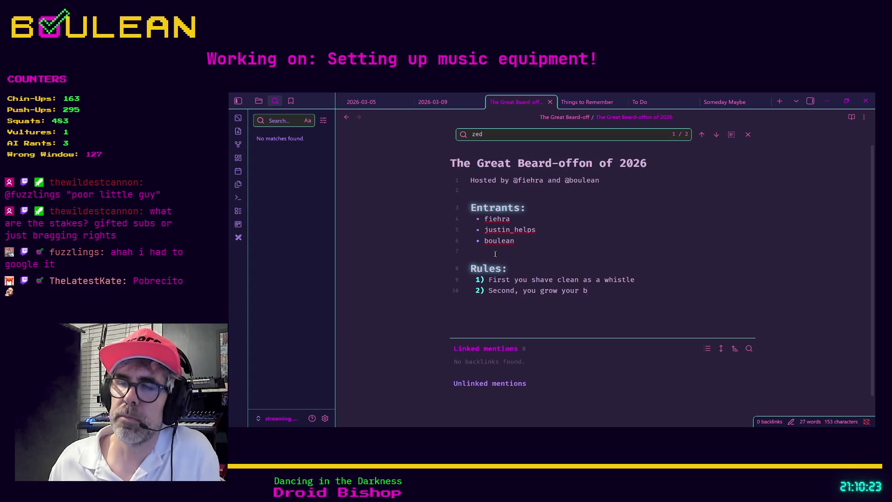
type("eard for the entire month")
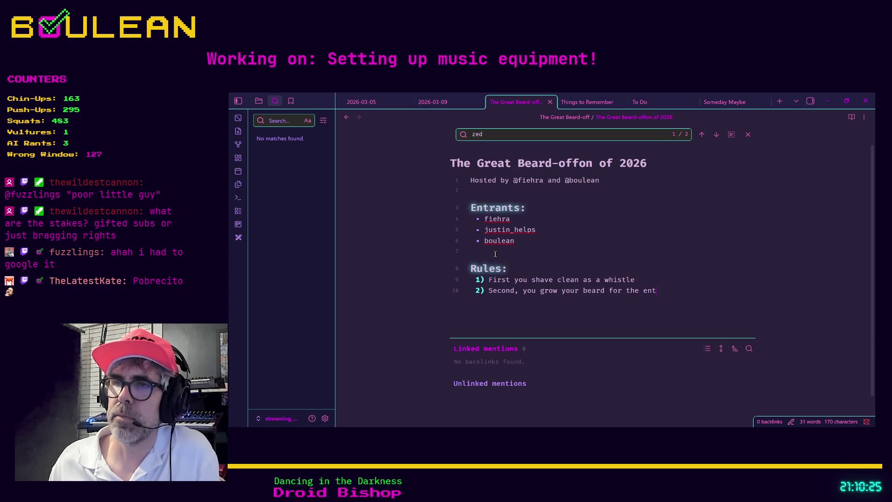
Add rule 3, 'whoever has the longest beard wins', and rule 4 about uncertain beard-length measurement.
key("Return")
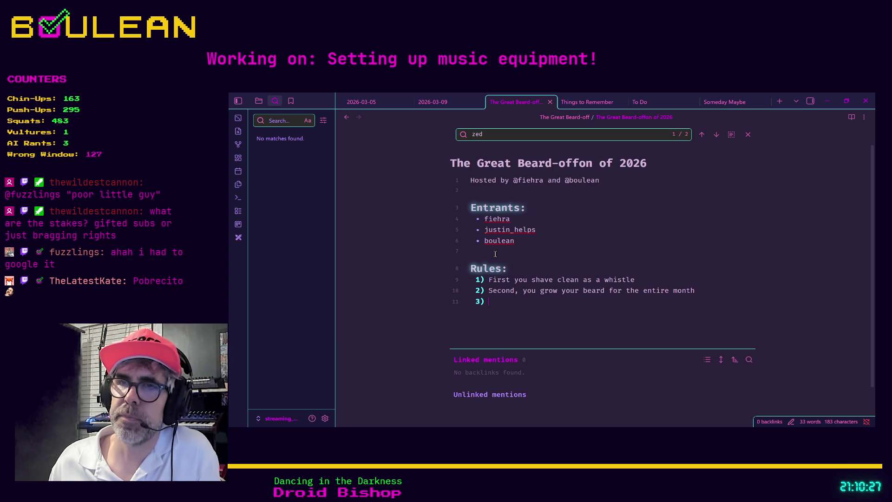
type("Thid, who")
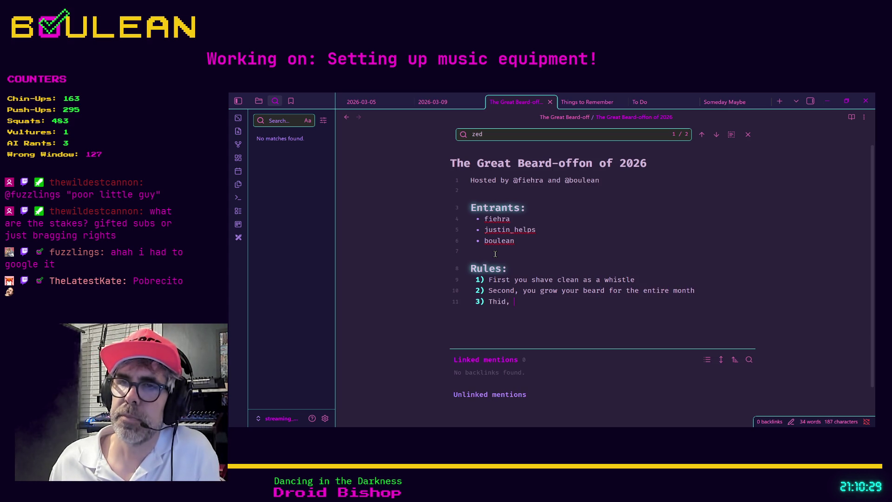
key("BackSpace")
key("BackSpace")
key("BackSpace")
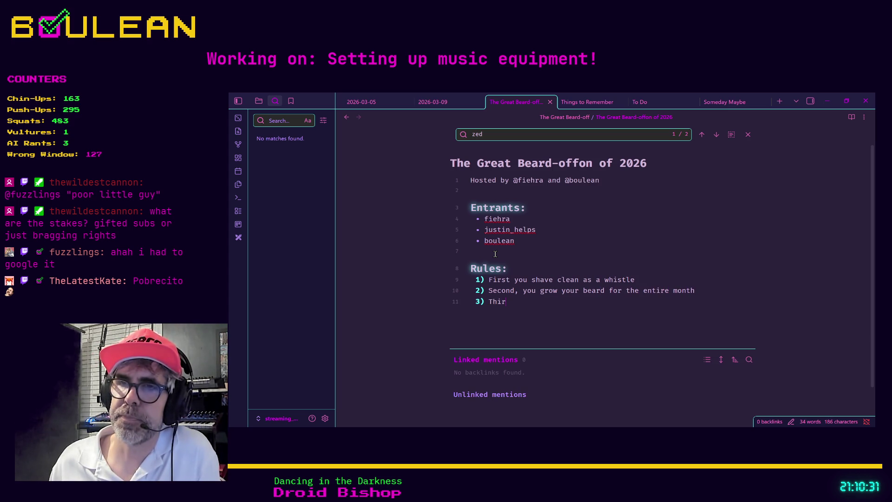
type("rd, whoever ")
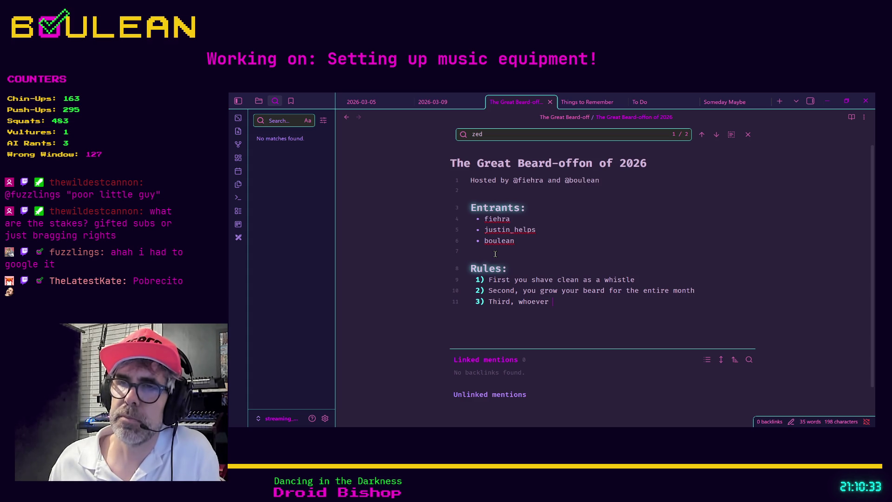
type("has the longes")
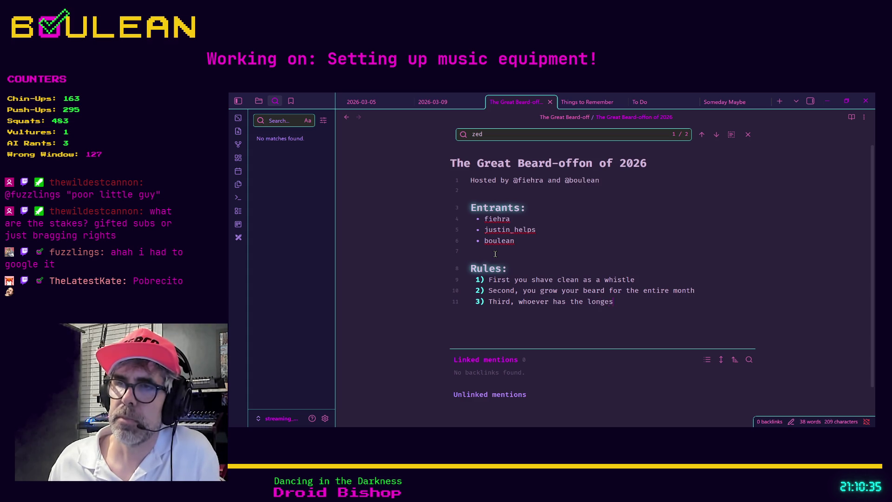
type("t beard wins")
key("Return")
type("W")
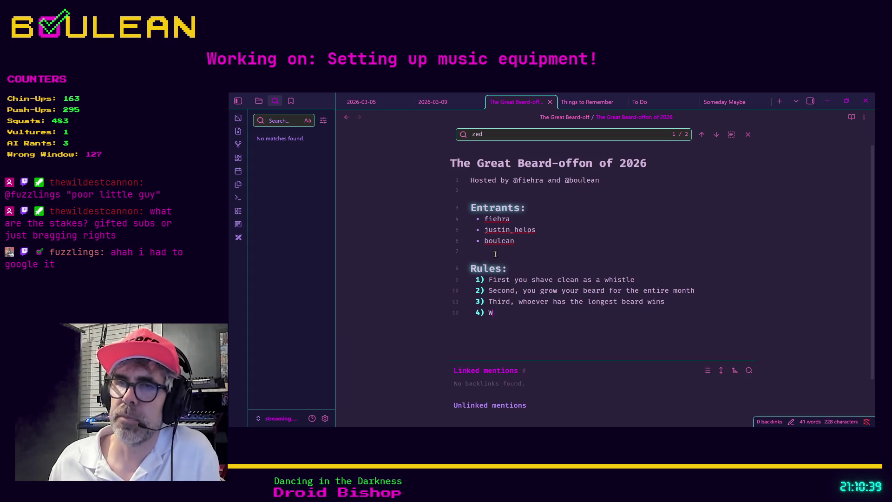
type("e aren't sure ho")
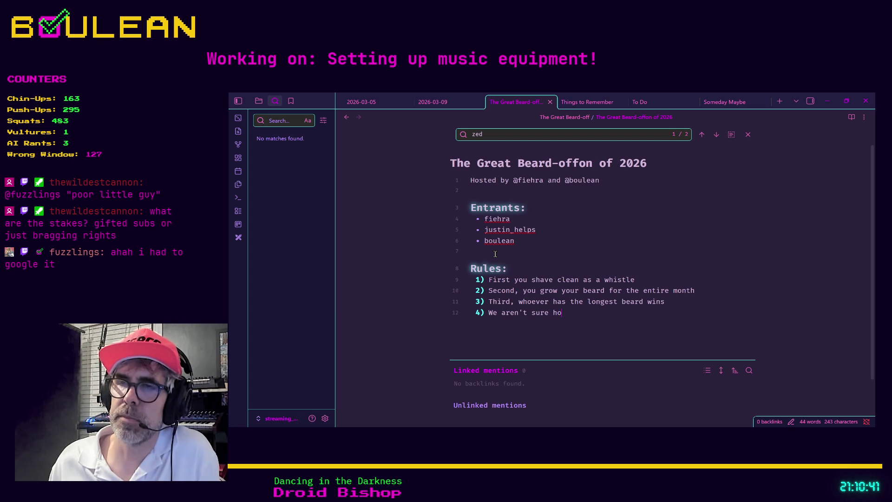
type("w we will dete")
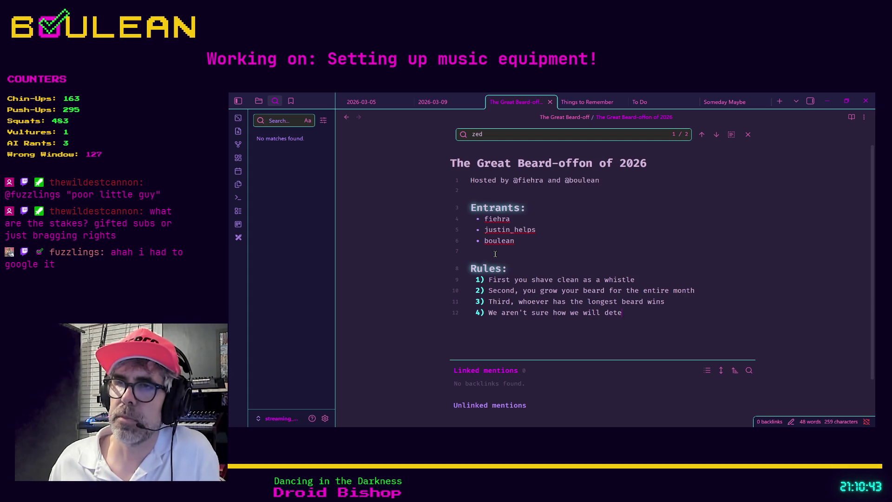
type("rmine beard leng")
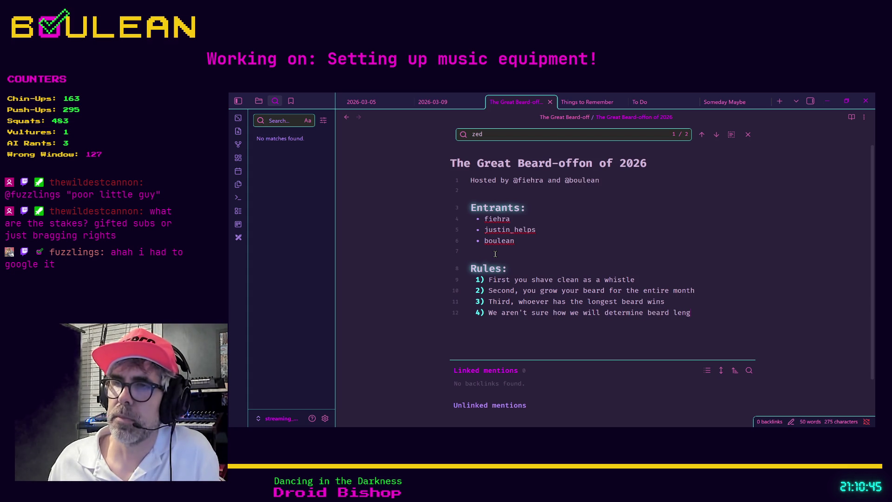
type("th...")
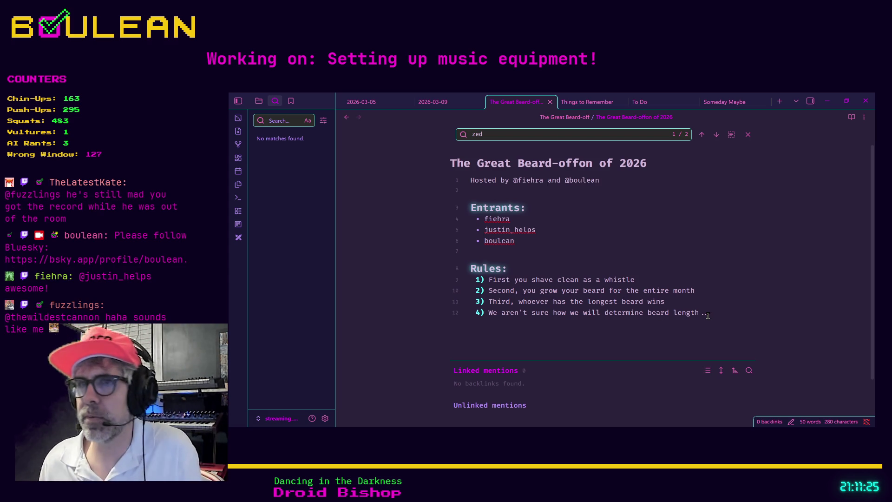
key("Return")
key("Return")
key("Return")
Add a '## Stakes' heading with bullets 'Steaks?' and 'Bragging Rights'.
type("#")
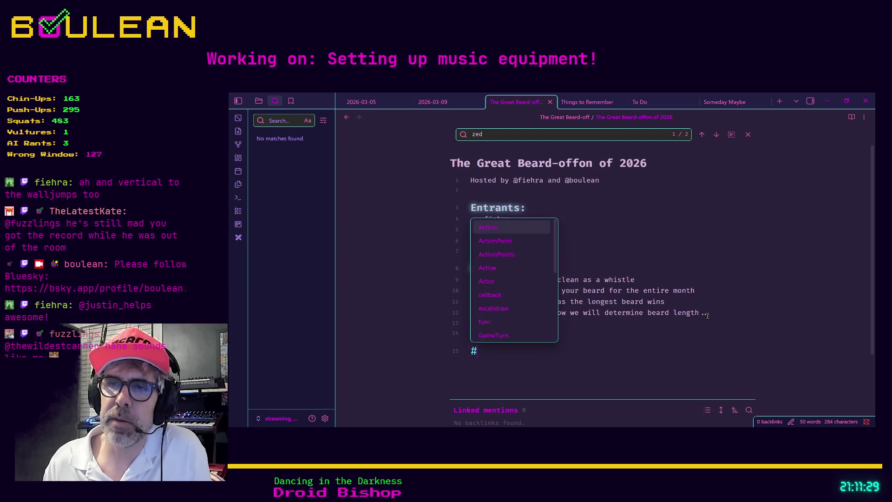
type("# Stakes")
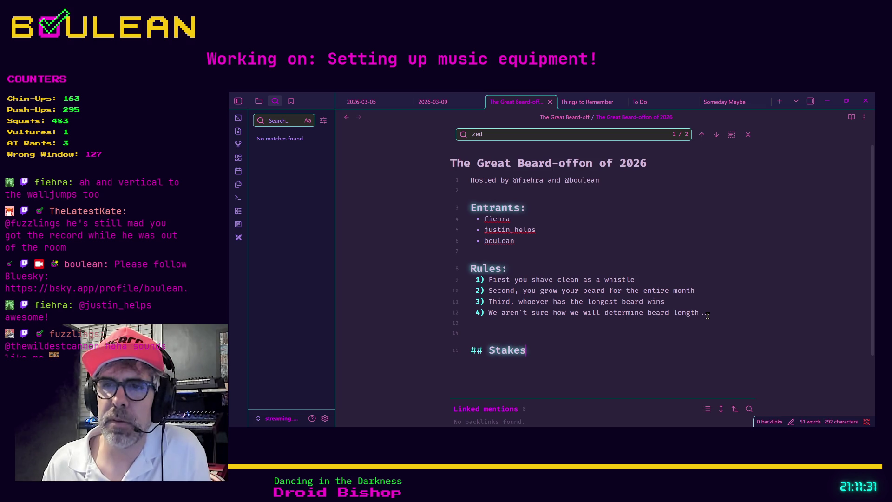
key("Return")
type("Steaks")
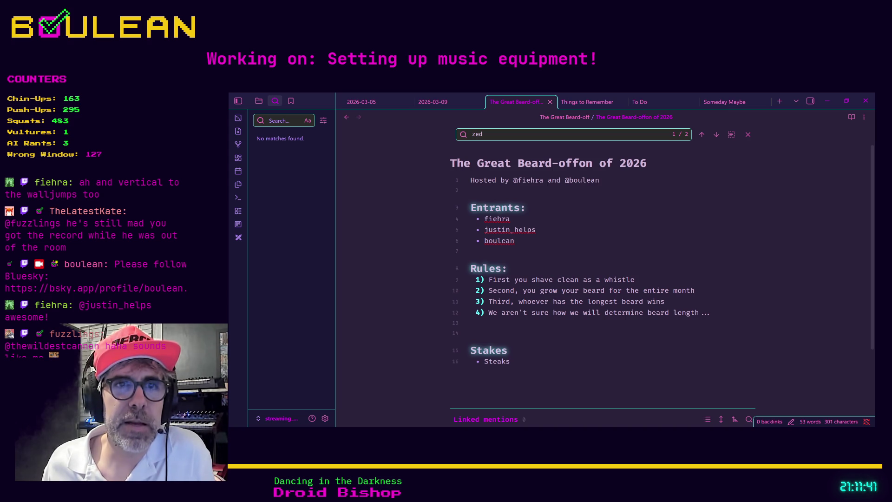
double_click(521, 362)
left_click(520, 362)
type("?")
key("Return")
type("Bragging Rights")
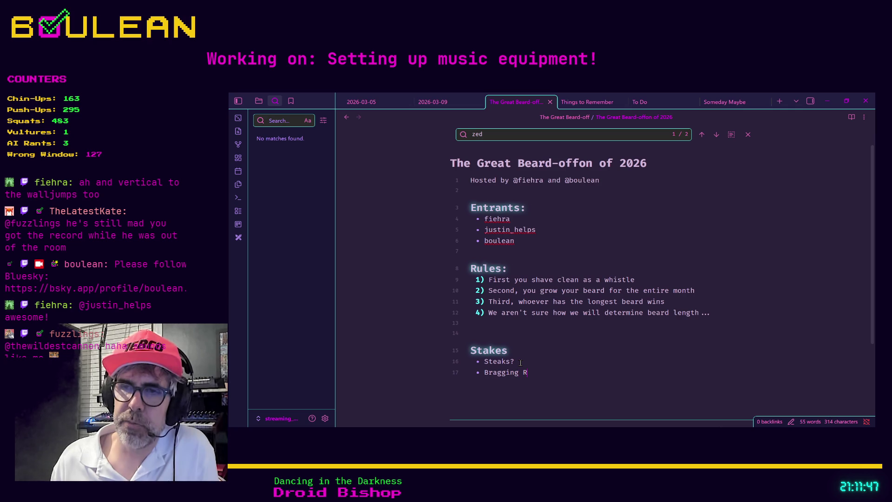
key("Return")
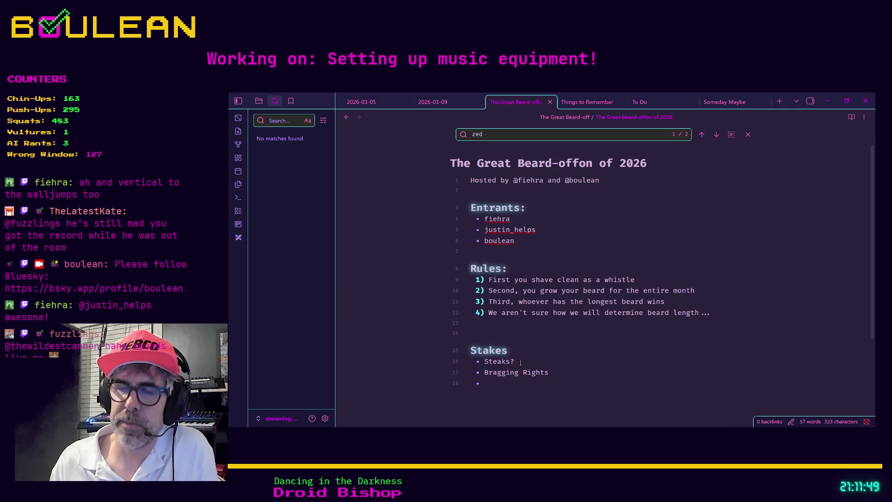